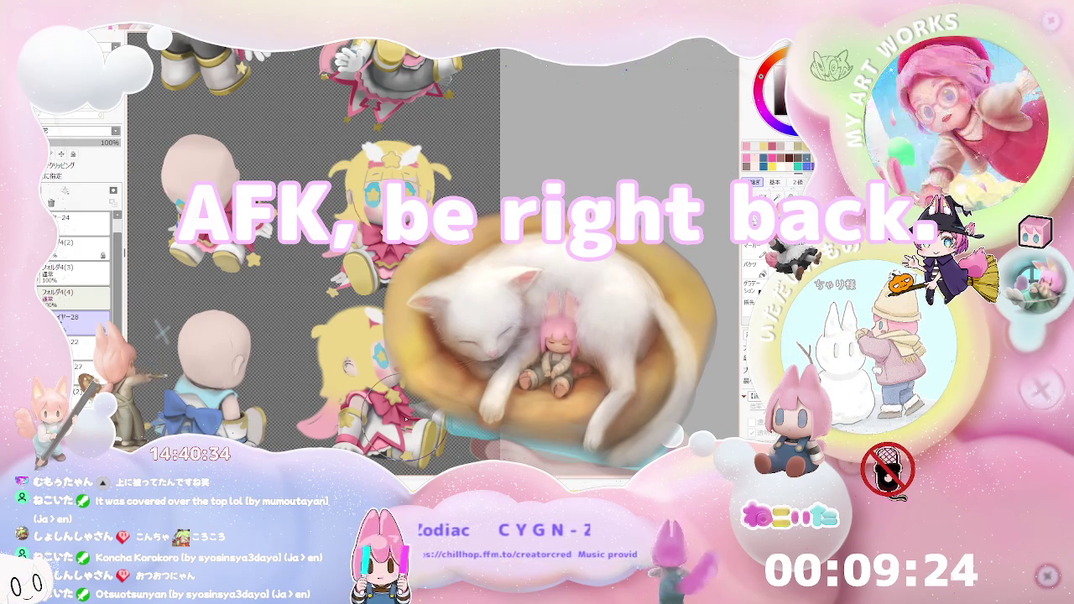
# Scroll and zoom out until the full three-by-three sheet of chibi figures is visible
pyautogui.scroll(-2, 404, 420)
pyautogui.scroll(-1, 307, 411)
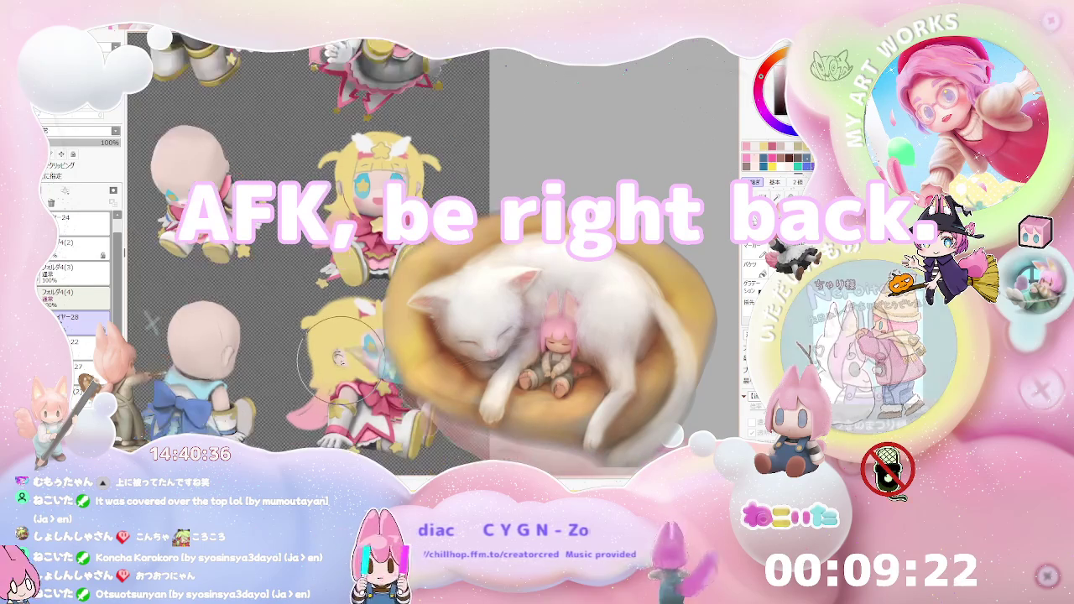
pyautogui.scroll(-1, 310, 403)
pyautogui.scroll(-1, 323, 386)
pyautogui.scroll(-1, 336, 361)
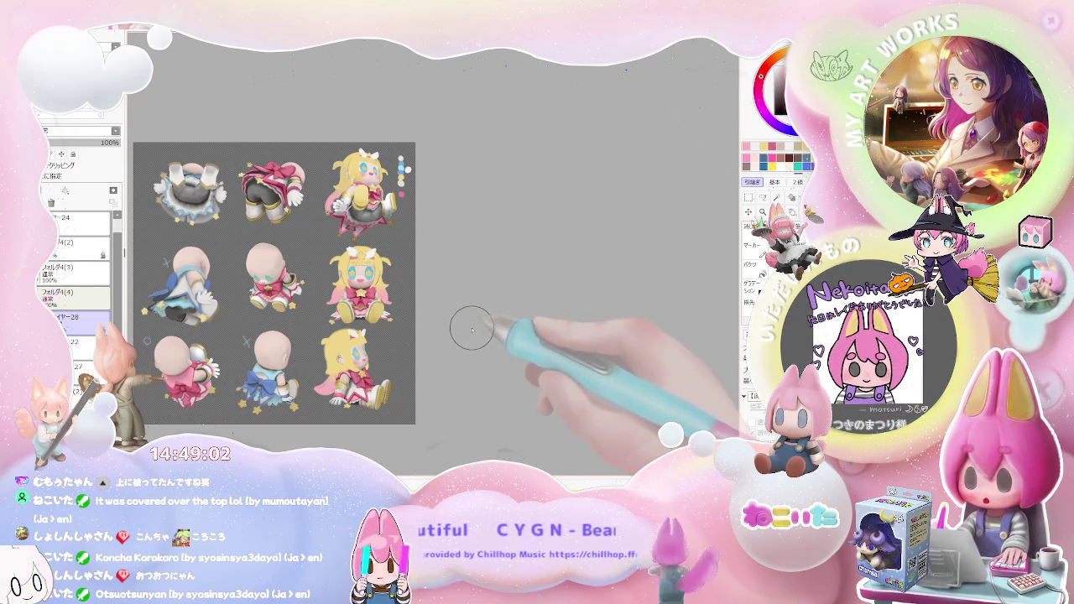
# Zoom in on the back-view pink-outfit figure and tilt the canvas counterclockwise
pyautogui.scroll(-1, 474, 327)
pyautogui.scroll(2, 394, 281)
pyautogui.scroll(1, 384, 277)
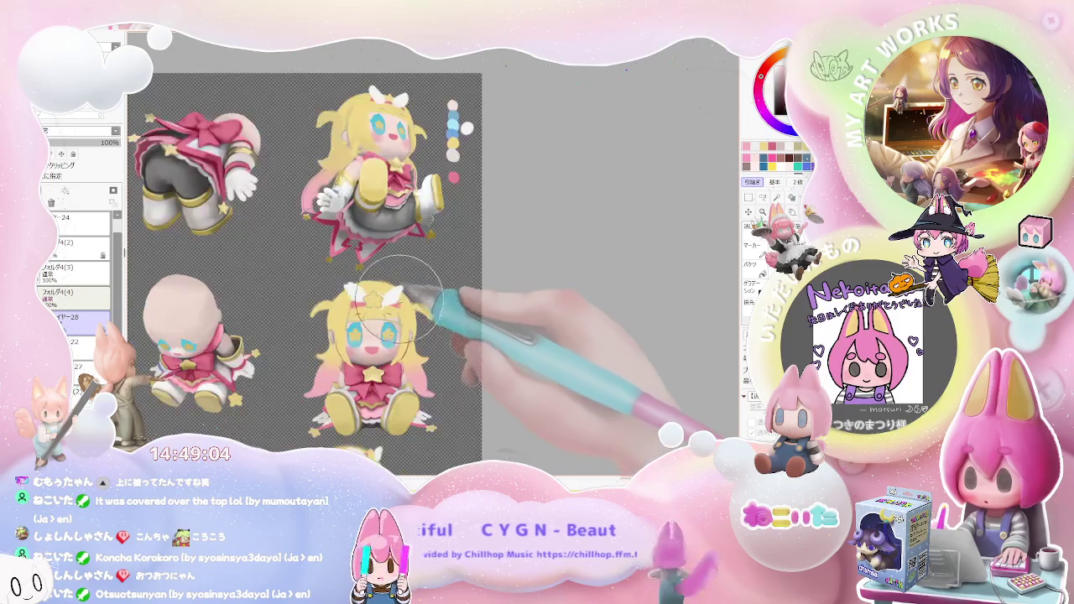
pyautogui.scroll(-1, 403, 302)
pyautogui.scroll(-1, 378, 293)
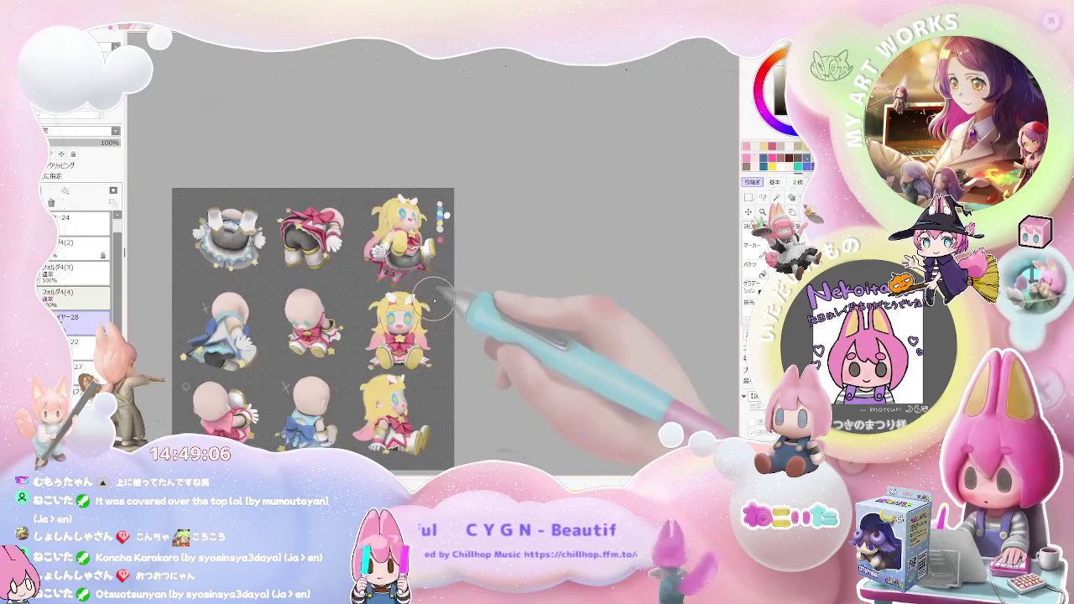
pyautogui.scroll(1, 365, 267)
pyautogui.scroll(3, 365, 266)
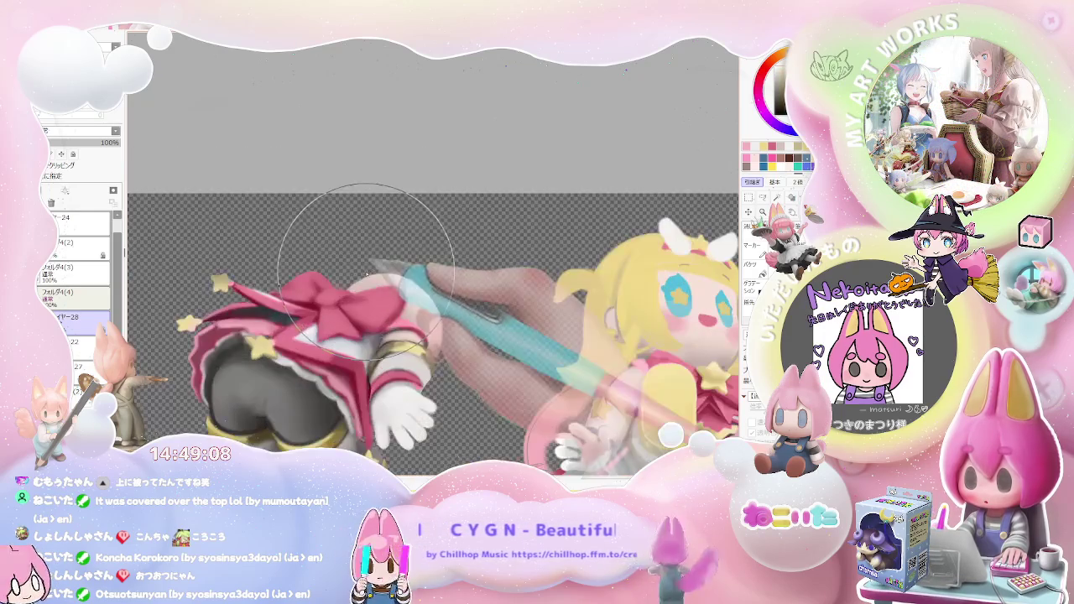
pyautogui.scroll(-1, 428, 274)
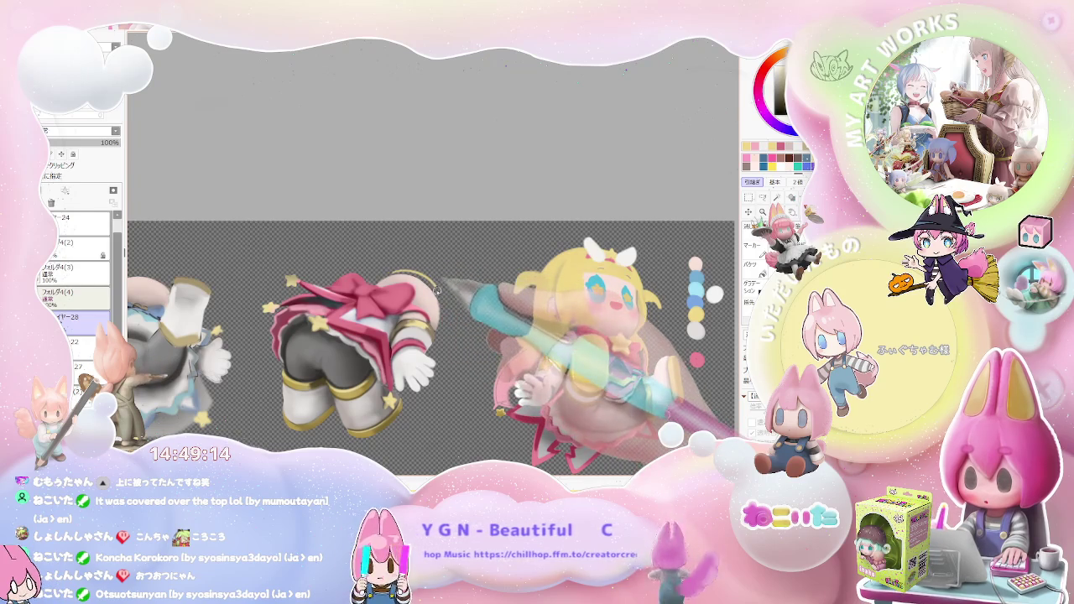
pyautogui.scroll(1, 437, 292)
pyautogui.press('Delete')
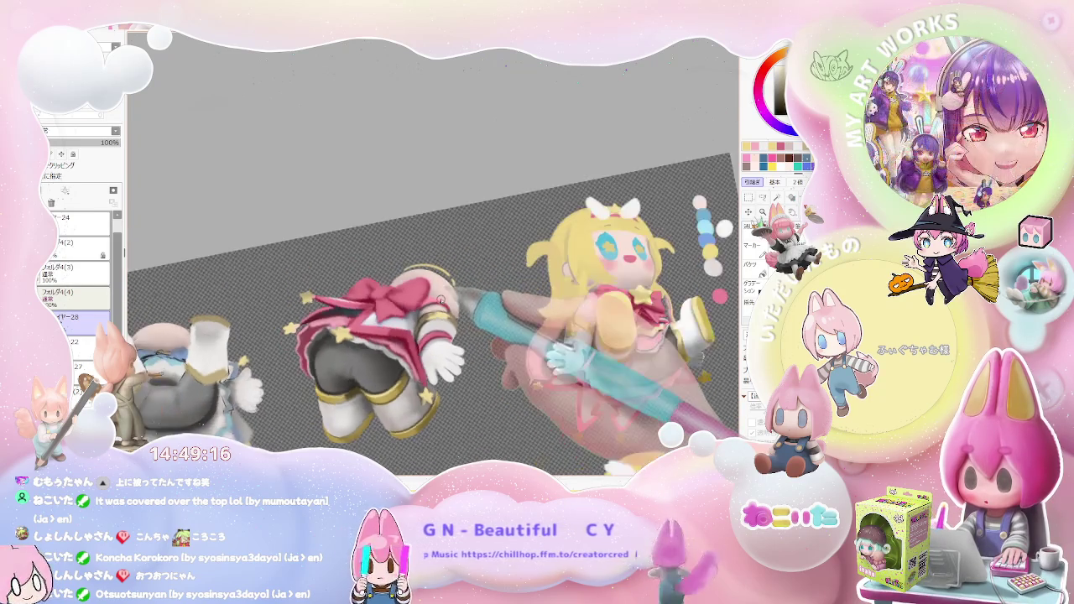
pyautogui.press('Delete')
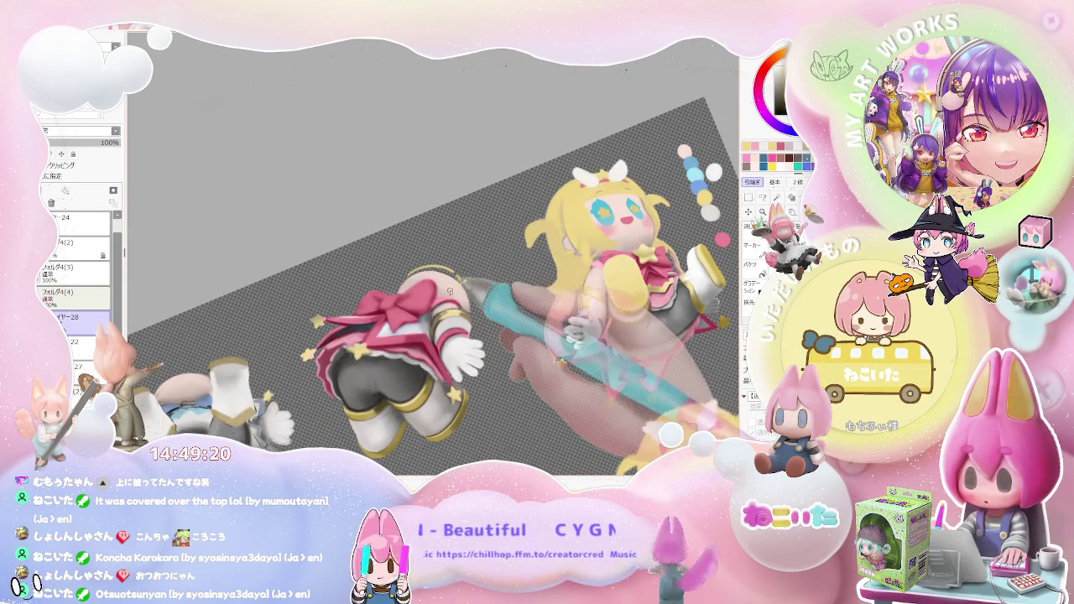
# Sketch curved yellow hair strands across the top and right of the figure's head
pyautogui.moveTo(464, 279); pyautogui.dragTo(490, 295)
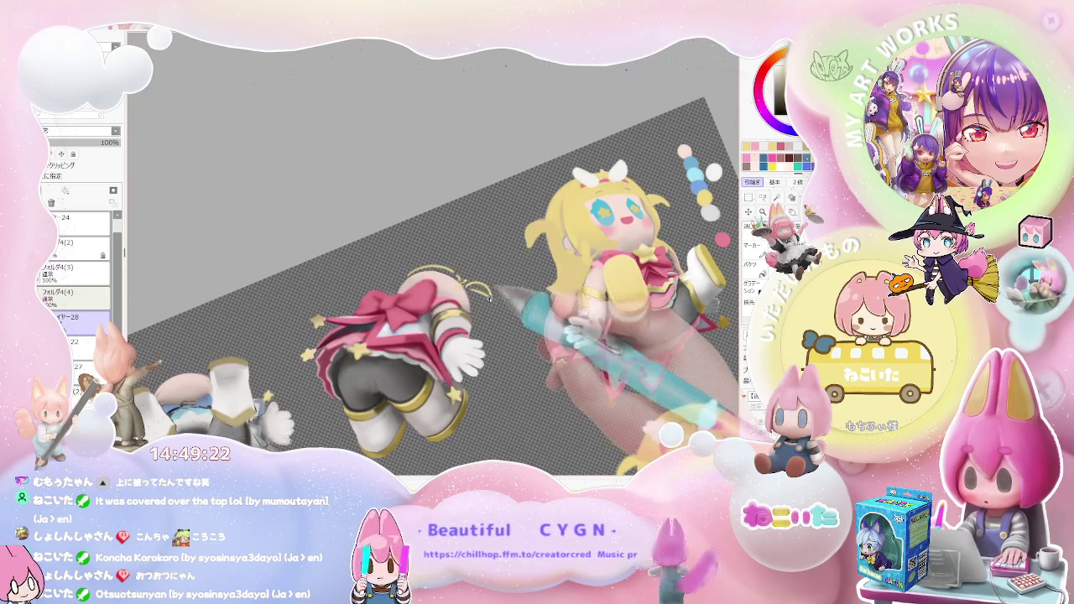
pyautogui.moveTo(463, 262)
pyautogui.mouseDown()
pyautogui.moveTo(405, 271)
pyautogui.moveTo(475, 291)
pyautogui.mouseUp()
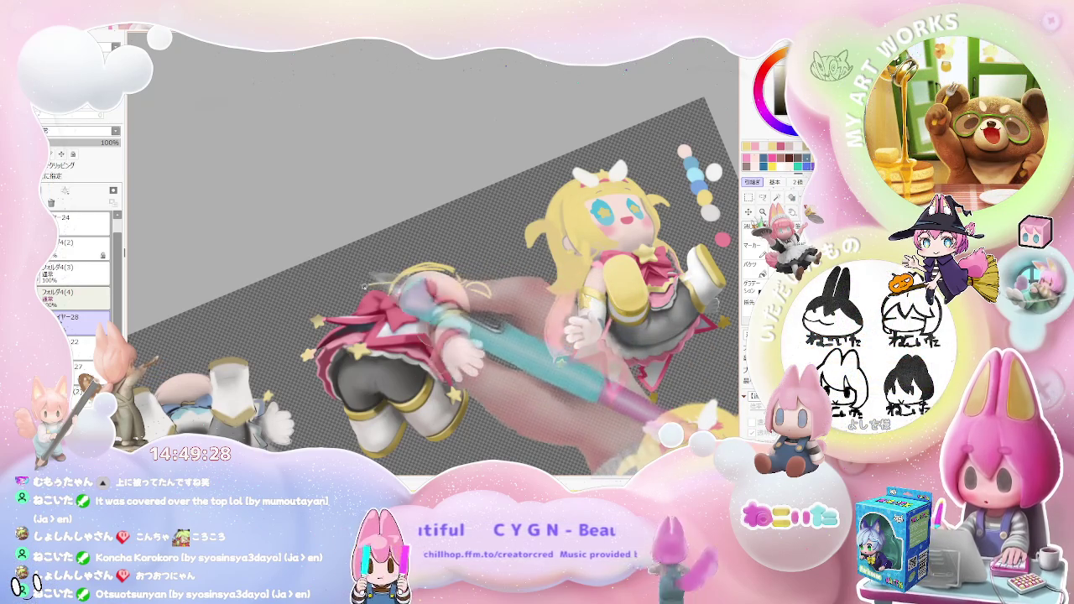
pyautogui.moveTo(436, 289)
pyautogui.mouseDown()
pyautogui.moveTo(403, 302)
pyautogui.moveTo(382, 276)
pyautogui.moveTo(329, 305)
pyautogui.mouseUp()
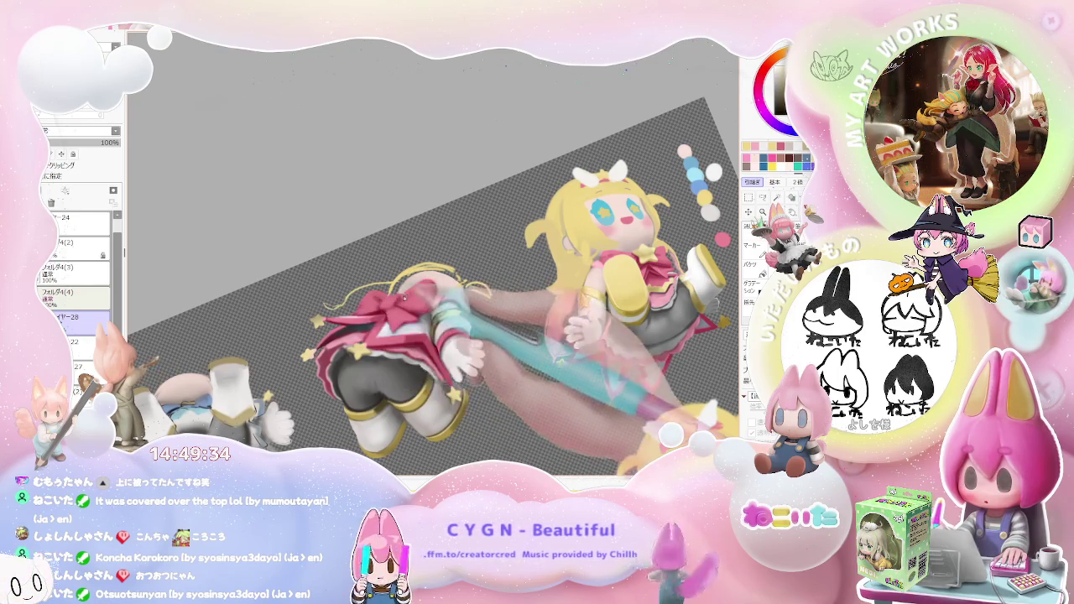
pyautogui.moveTo(329, 306); pyautogui.dragTo(323, 307)
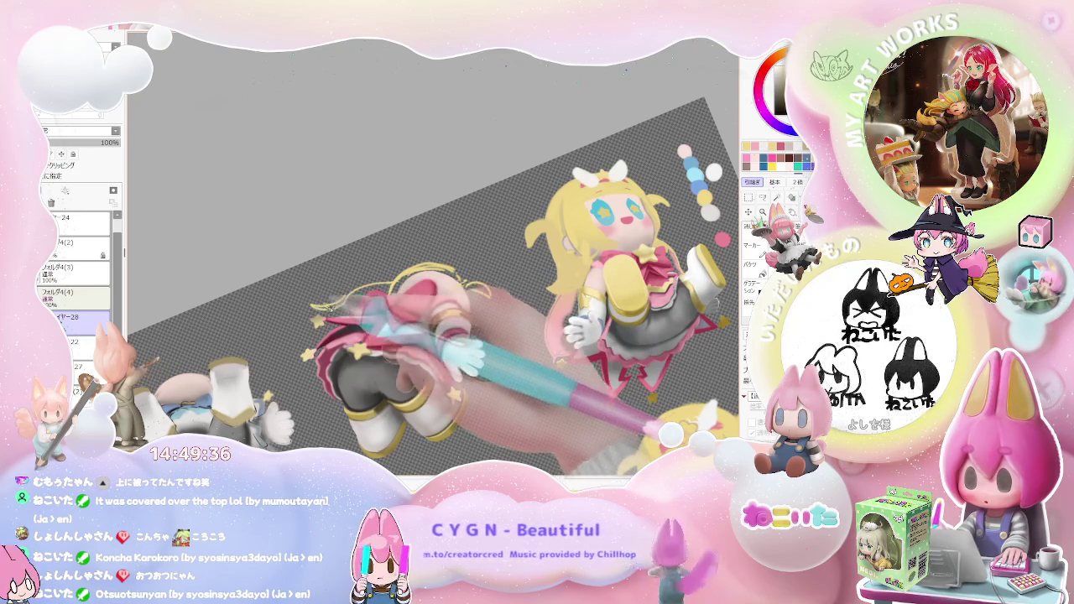
pyautogui.moveTo(417, 278)
pyautogui.mouseDown()
pyautogui.moveTo(466, 277)
pyautogui.moveTo(460, 266)
pyautogui.mouseUp()
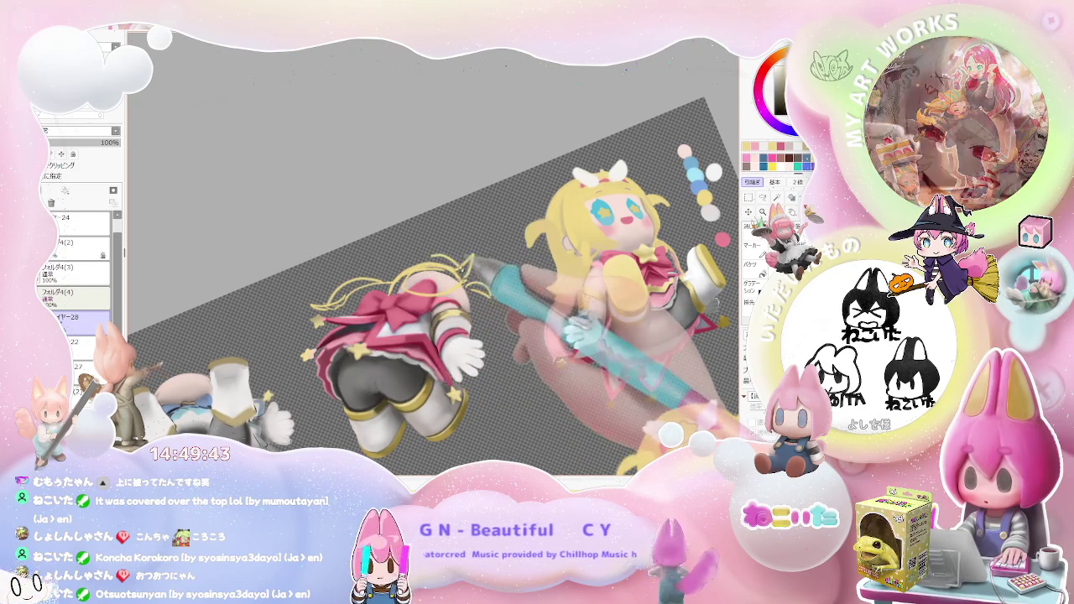
pyautogui.scroll(-1, 469, 266)
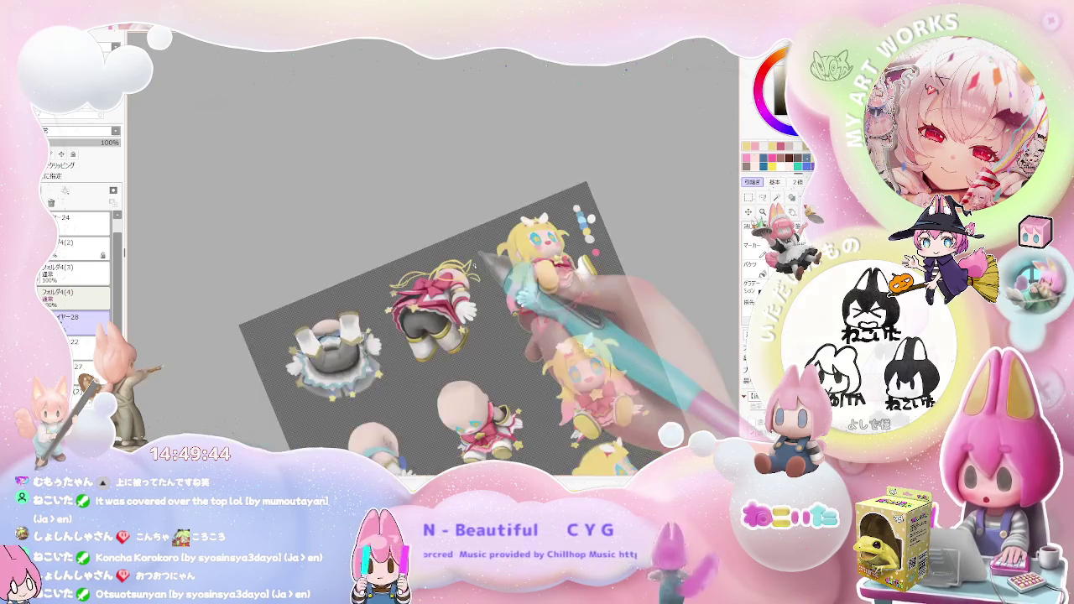
# Add more looping yellow strands so the back-view figure's hair spreads wider
pyautogui.moveTo(470, 265); pyautogui.dragTo(474, 266)
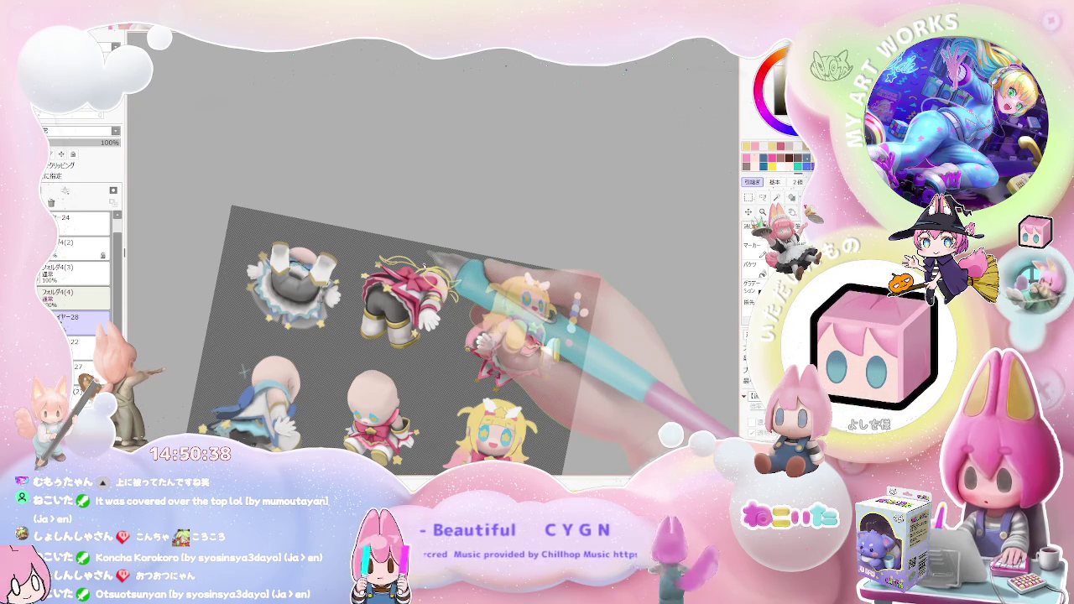
pyautogui.scroll(5, 345, 280)
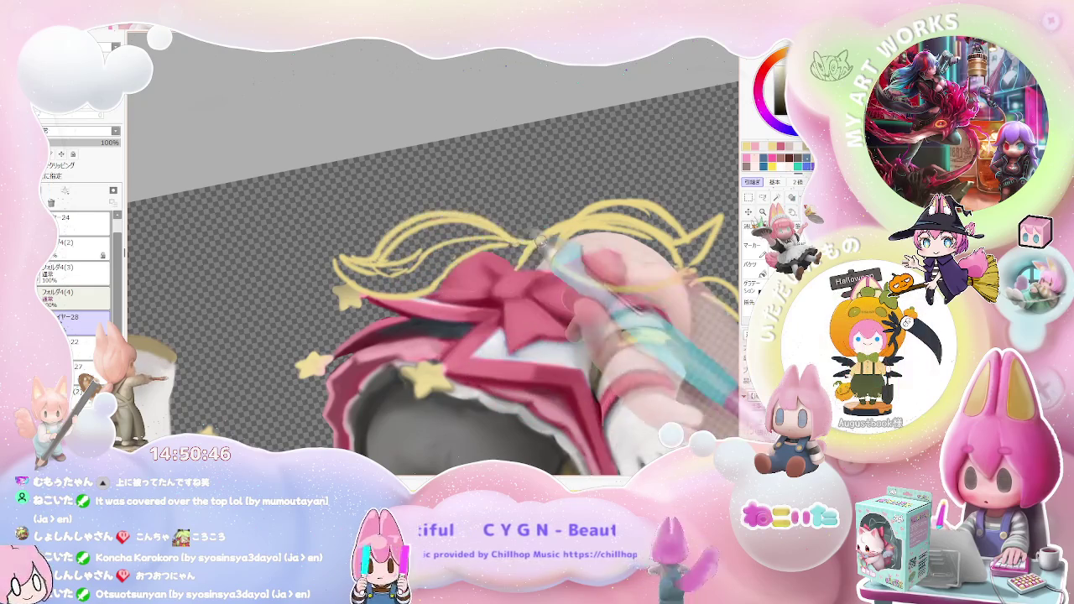
# Level the canvas view, zoom in, and paint the back-view figure's hair solid yellow
pyautogui.scroll(-2, 527, 242)
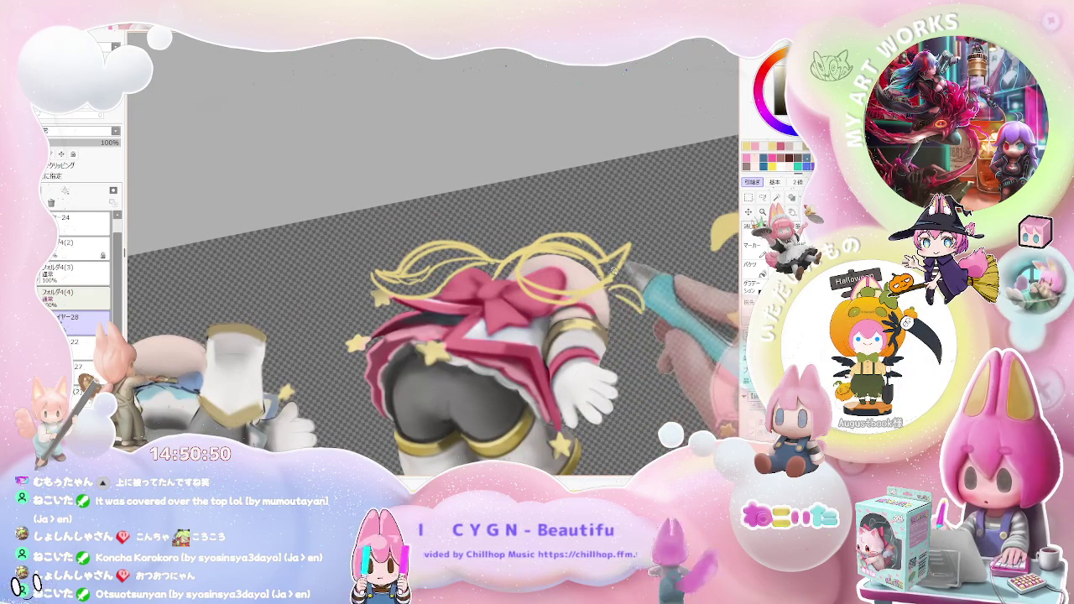
pyautogui.press('End')
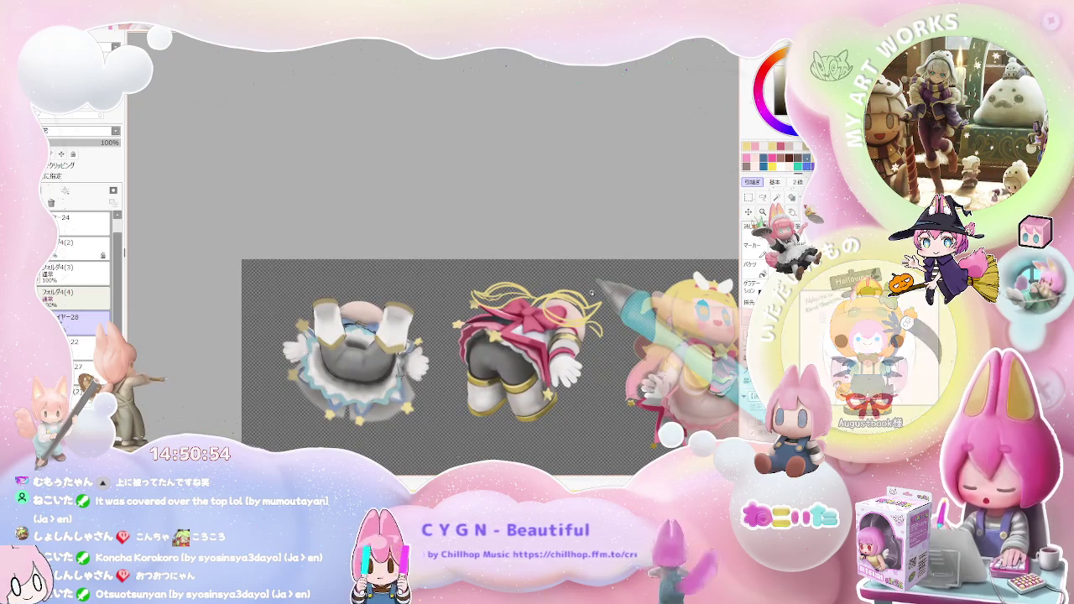
pyautogui.scroll(1, 495, 319)
pyautogui.scroll(1, 486, 292)
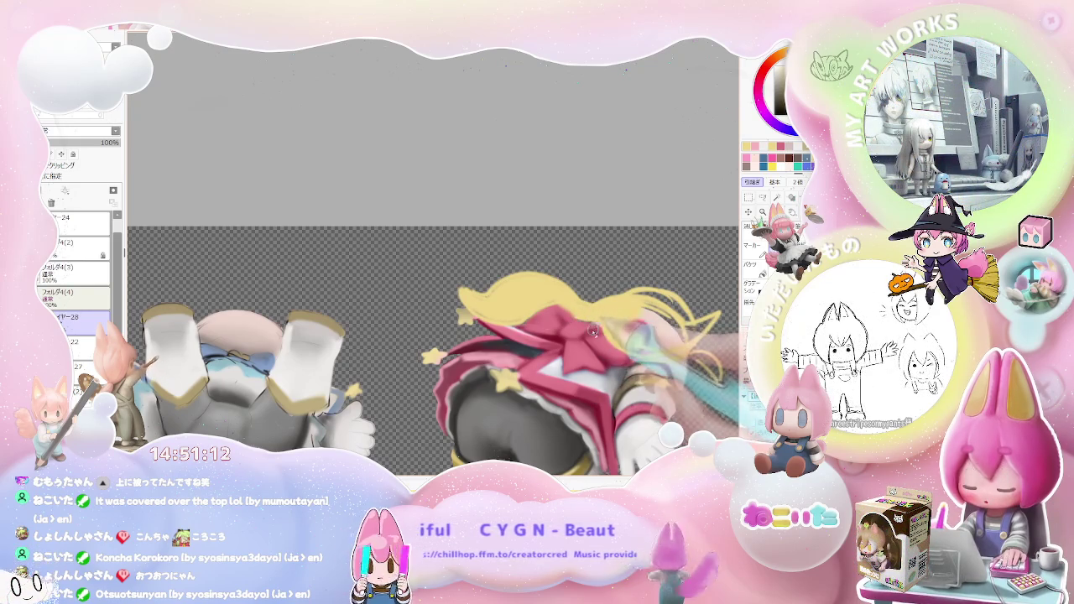
pyautogui.scroll(-1, 616, 321)
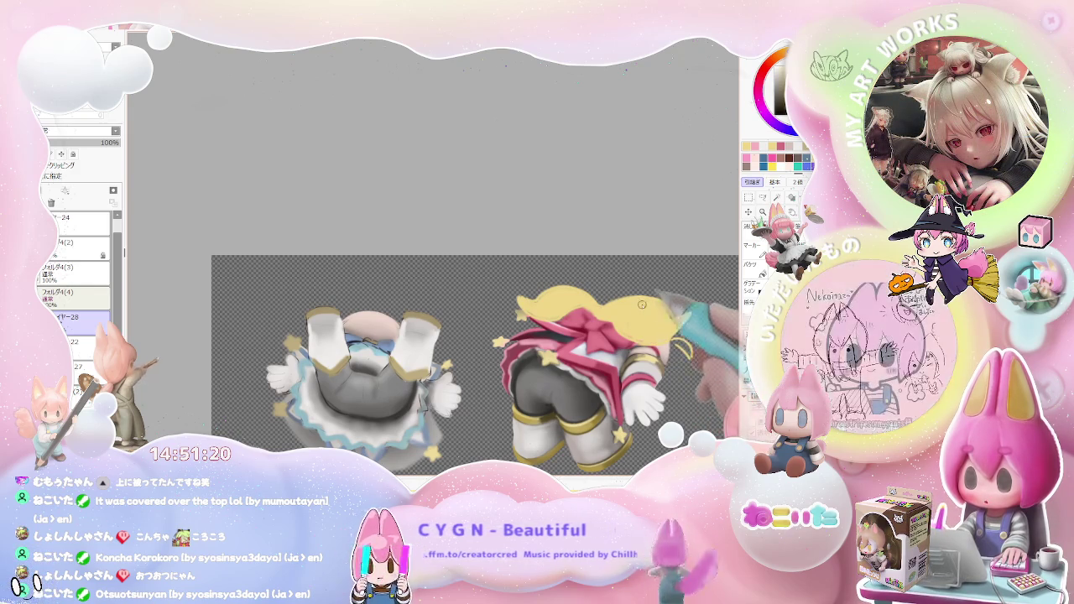
# Resize the brush and repaint the back-view figure's bow and collar pink with crimson fold shading
pyautogui.press('[')
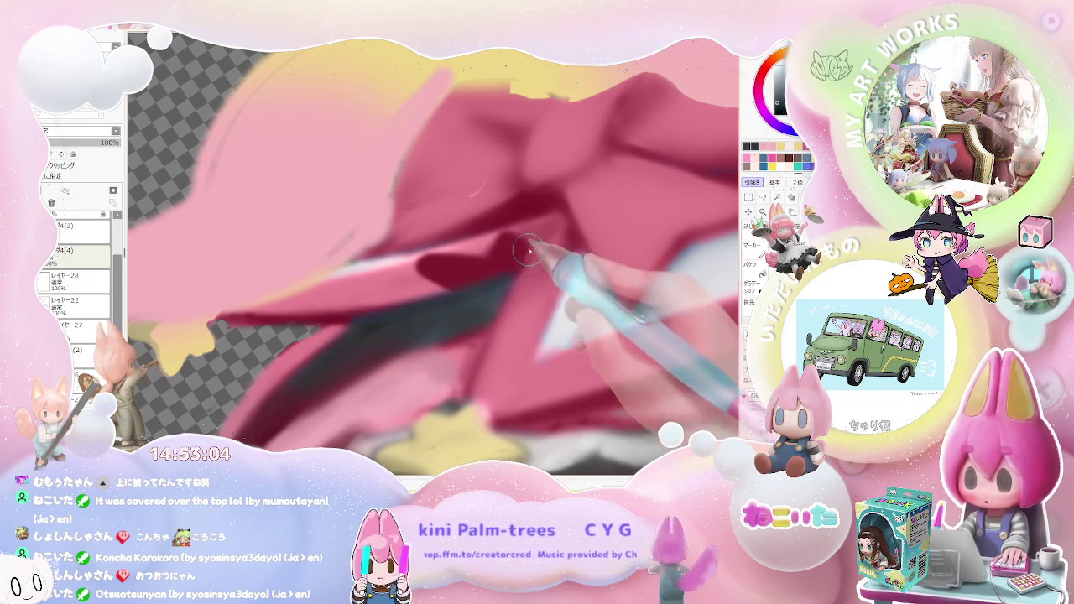
# Shrink the brush to 2.0 and recolour the back-view figure's bow and collar blue
pyautogui.scroll(-2, 514, 251)
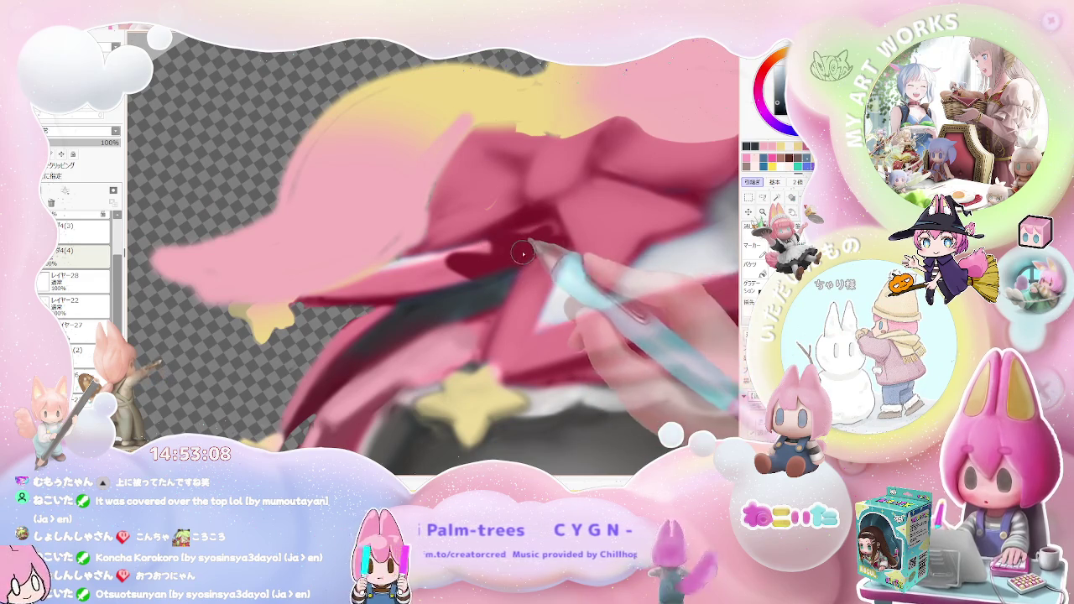
pyautogui.scroll(-1, 528, 244)
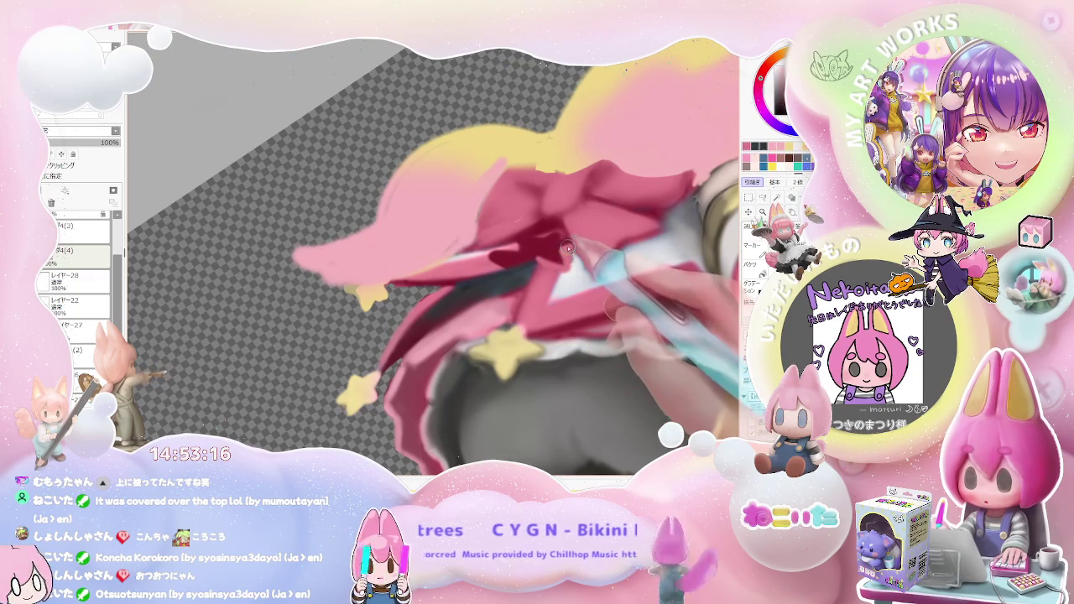
pyautogui.moveTo(567, 248); pyautogui.dragTo(499, 255)
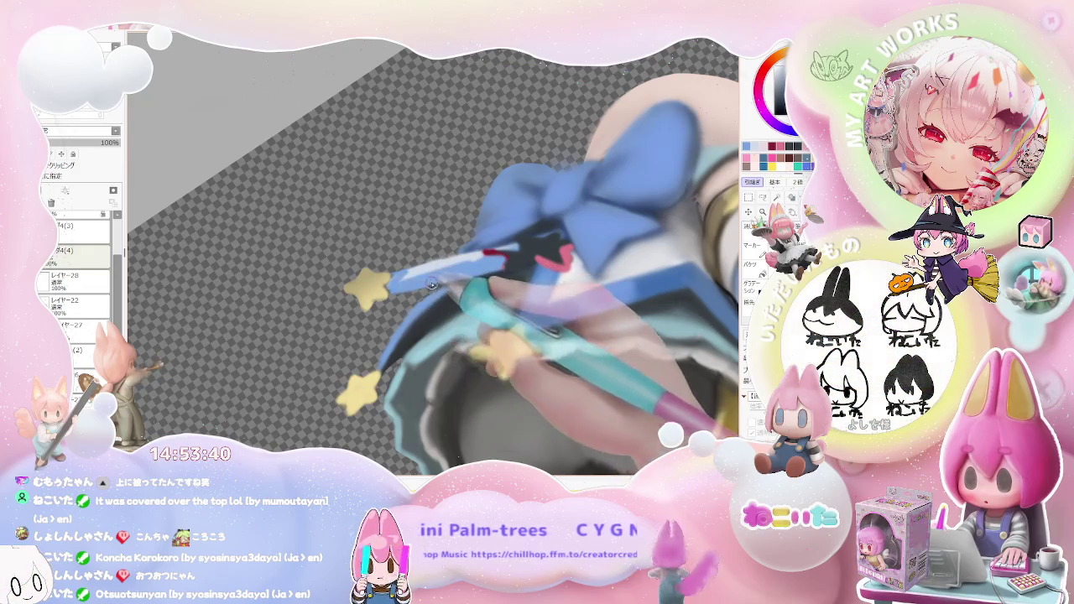
# Set the brush to size 28 and extend the light-blue wand stroke across the skirt
pyautogui.press('Delete')
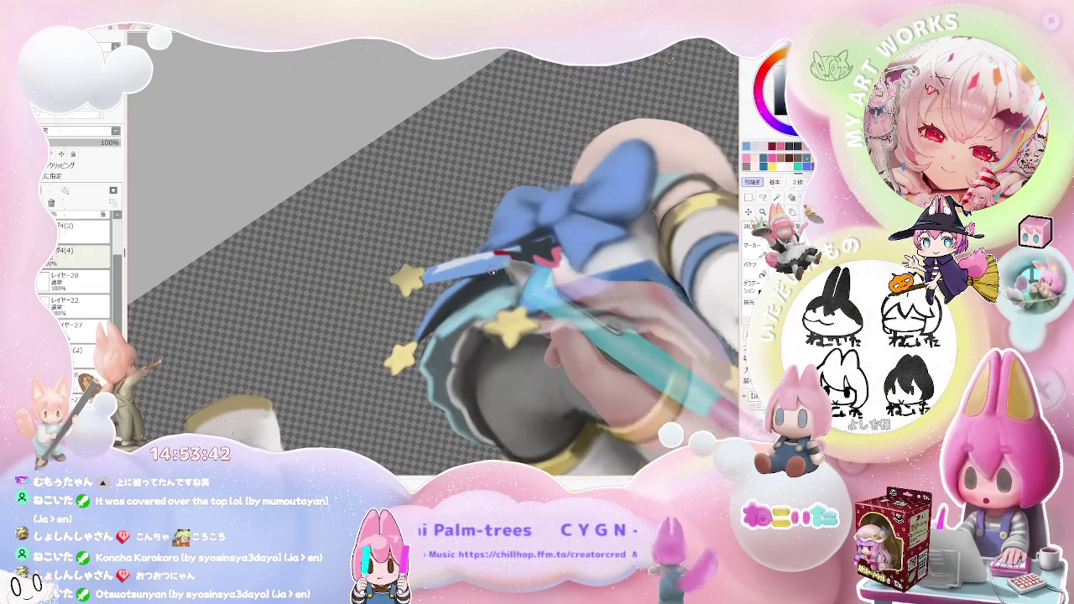
pyautogui.press('[')
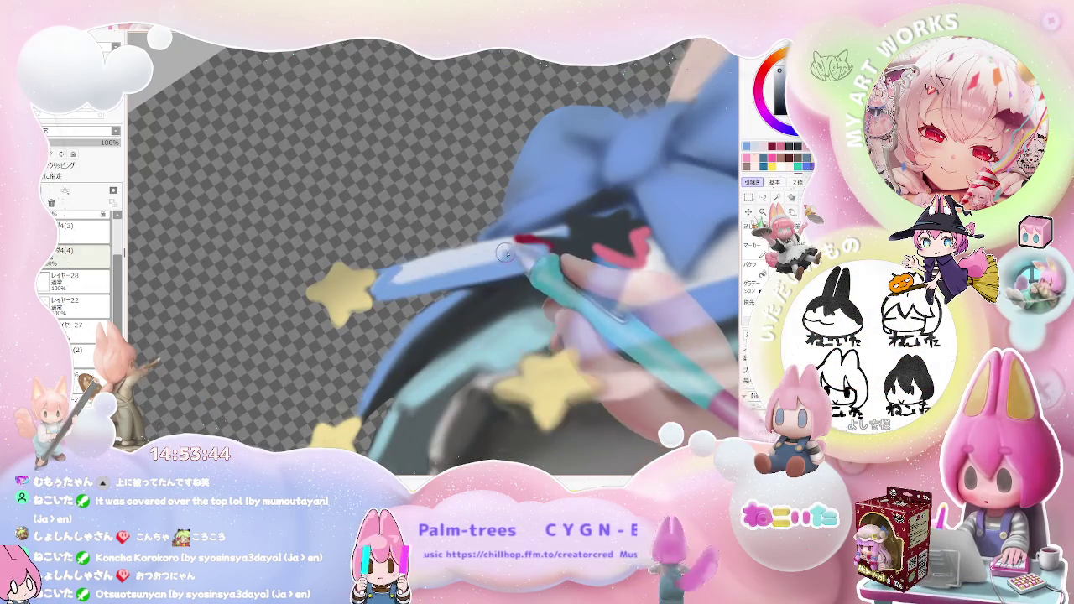
pyautogui.scroll(-1, 503, 256)
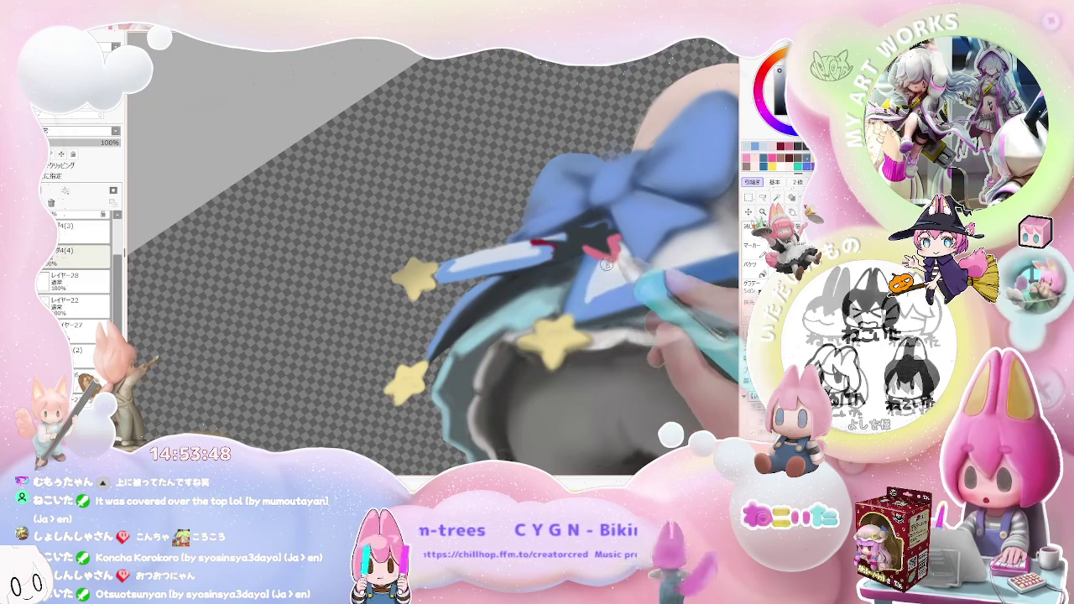
pyautogui.moveTo(494, 265); pyautogui.dragTo(548, 255)
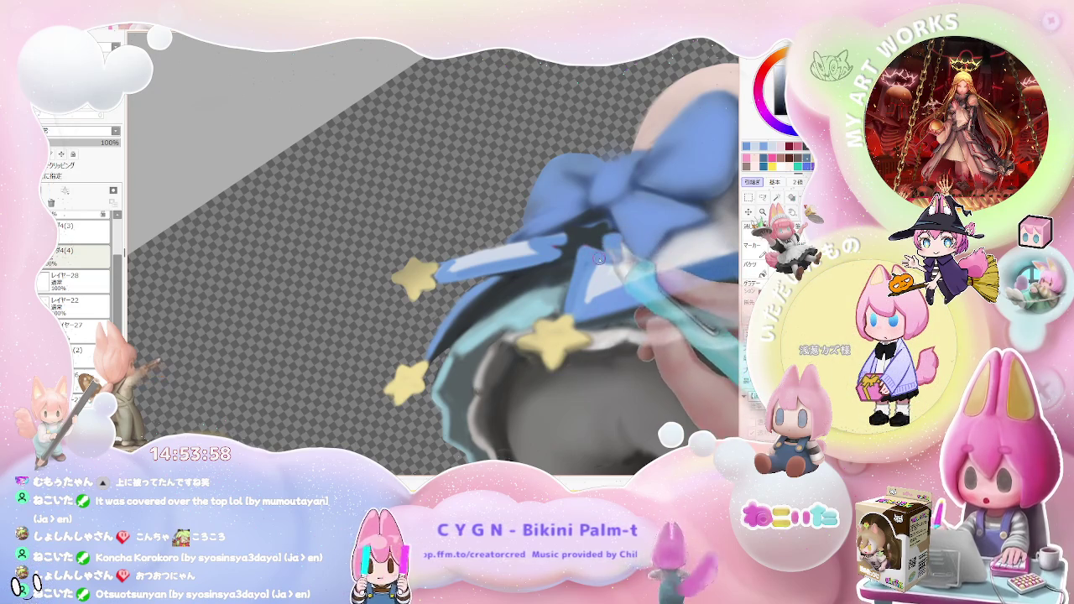
# Zoom out, rotate and pan, then zoom in on the pink-and-yellow-haired figure
pyautogui.scroll(-1, 617, 258)
pyautogui.scroll(-1, 585, 241)
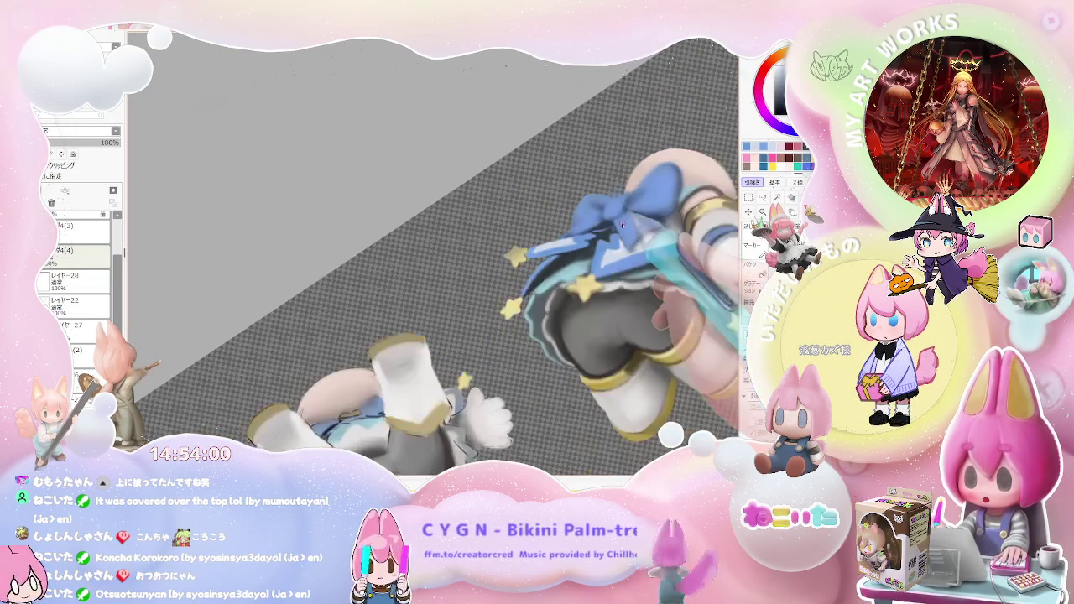
pyautogui.scroll(-1, 604, 233)
pyautogui.scroll(-1, 621, 224)
pyautogui.scroll(-1, 620, 224)
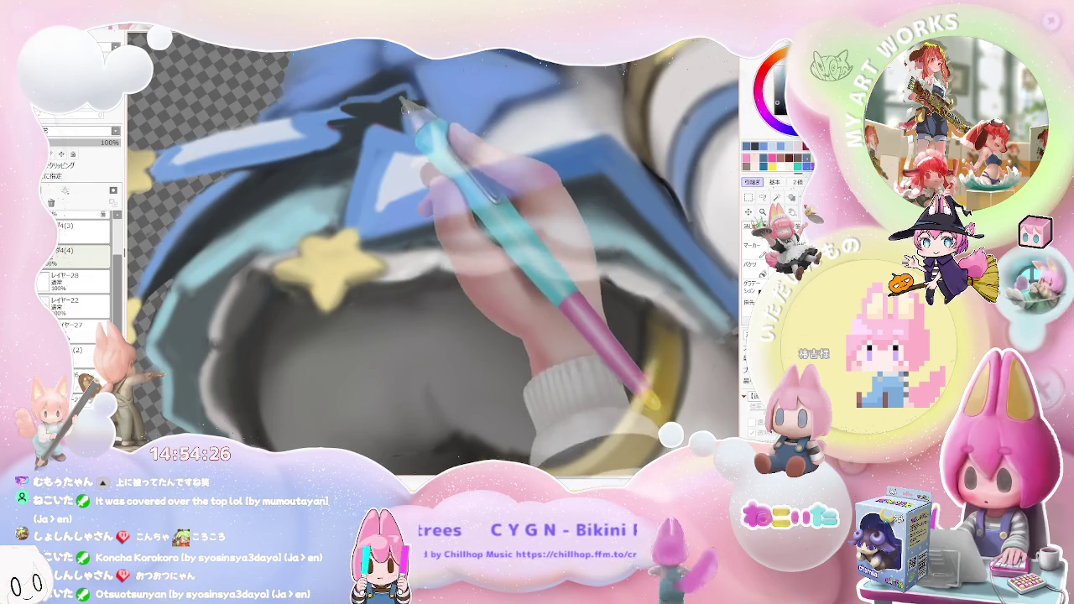
pyautogui.scroll(-1, 411, 111)
pyautogui.scroll(-2, 424, 125)
pyautogui.scroll(-2, 428, 117)
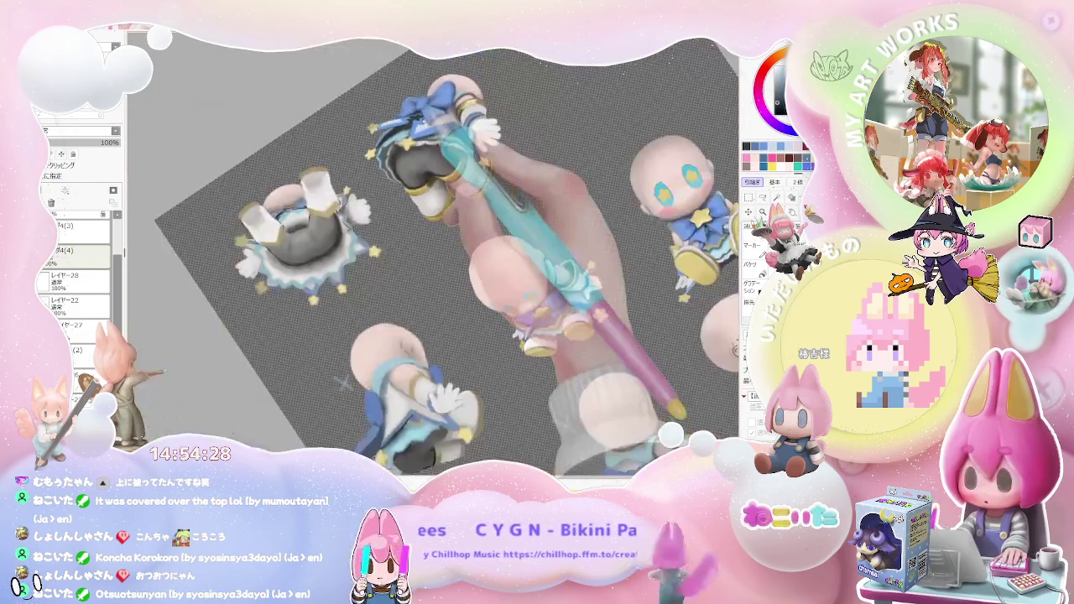
pyautogui.scroll(2, 343, 383)
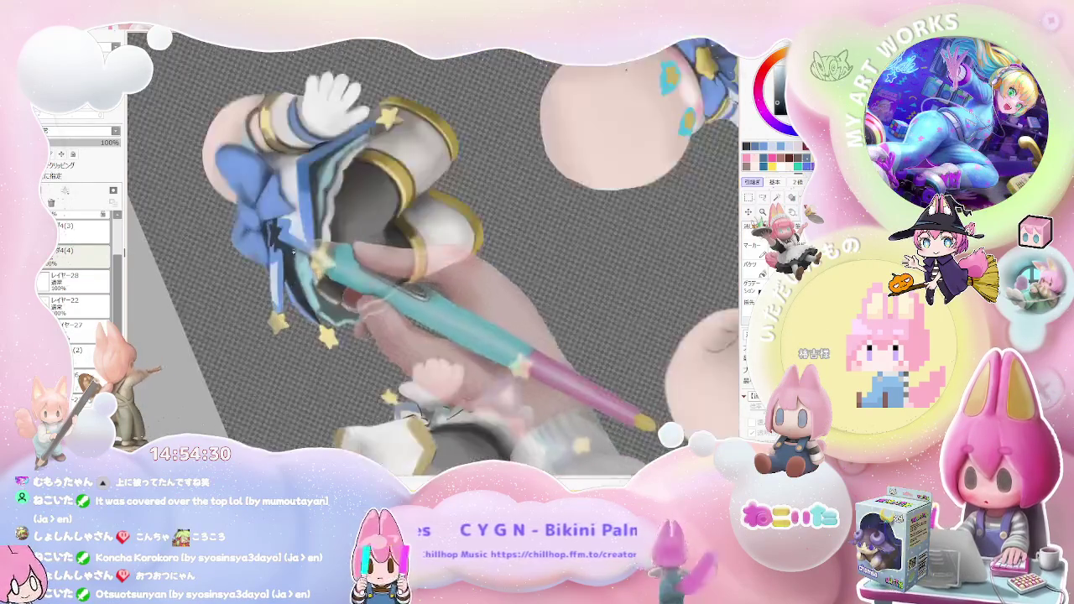
pyautogui.scroll(2, 276, 225)
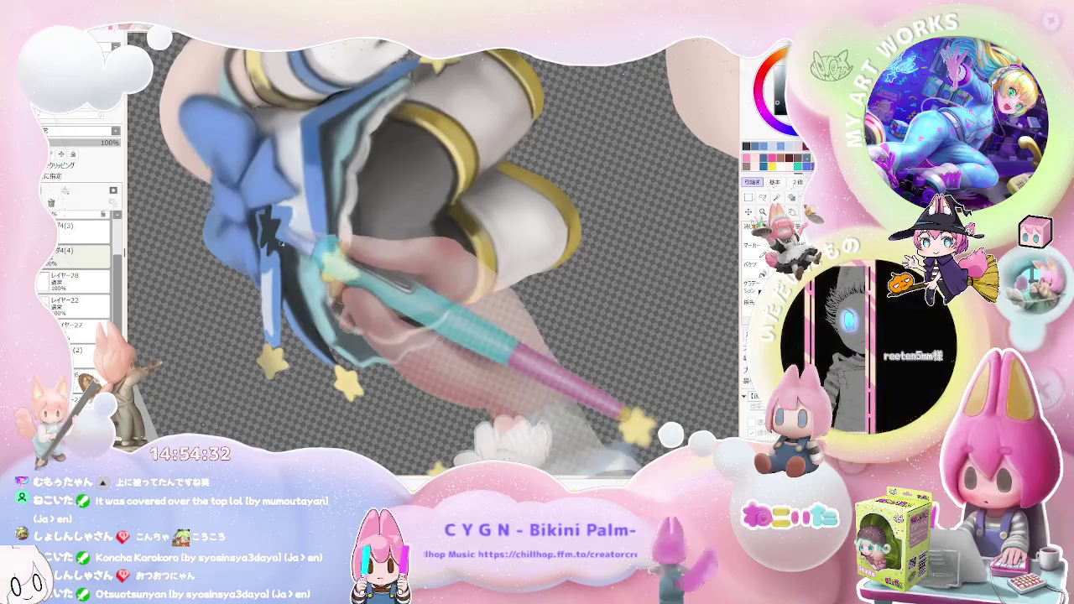
pyautogui.scroll(-2, 336, 243)
pyautogui.moveTo(340, 252)
pyautogui.mouseDown()
pyautogui.moveTo(328, 247)
pyautogui.moveTo(353, 260)
pyautogui.mouseUp()
pyautogui.scroll(2, 377, 268)
pyautogui.scroll(2, 431, 287)
pyautogui.scroll(1, 430, 284)
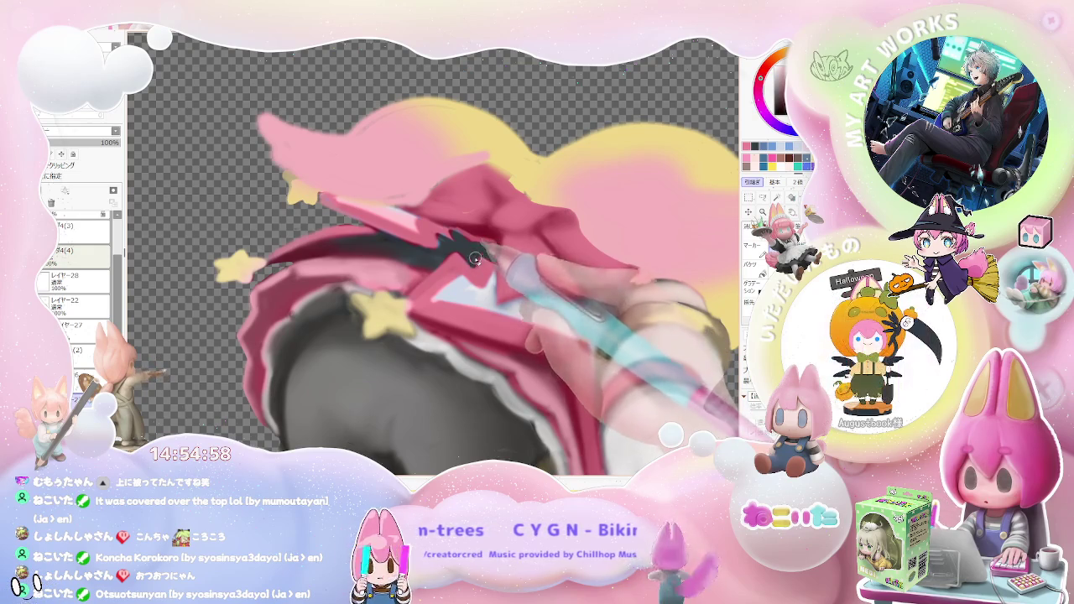
# Paint a dark jagged line along the ribbon, set the brush to 23, and zoom out
pyautogui.moveTo(439, 244); pyautogui.dragTo(462, 229)
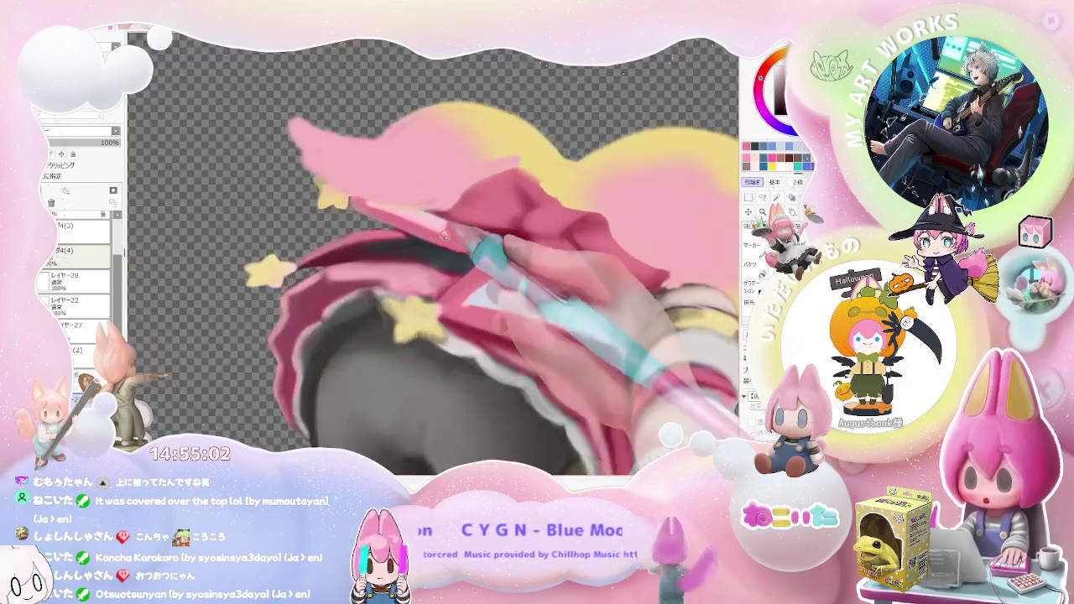
pyautogui.moveTo(454, 230); pyautogui.dragTo(444, 216)
pyautogui.scroll(-2, 444, 231)
pyautogui.scroll(-2, 445, 231)
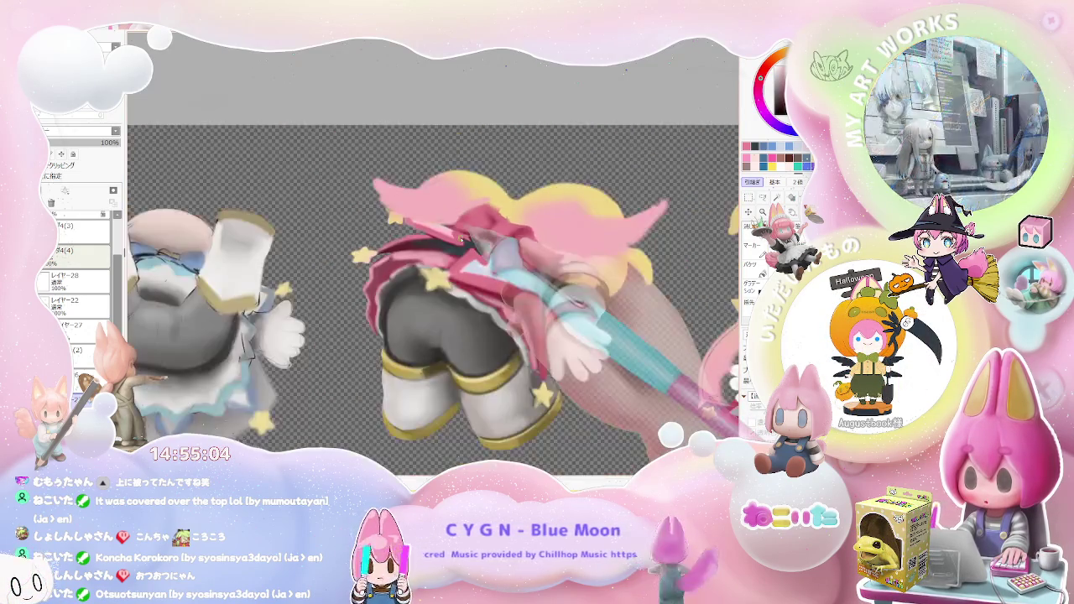
pyautogui.scroll(-2, 445, 231)
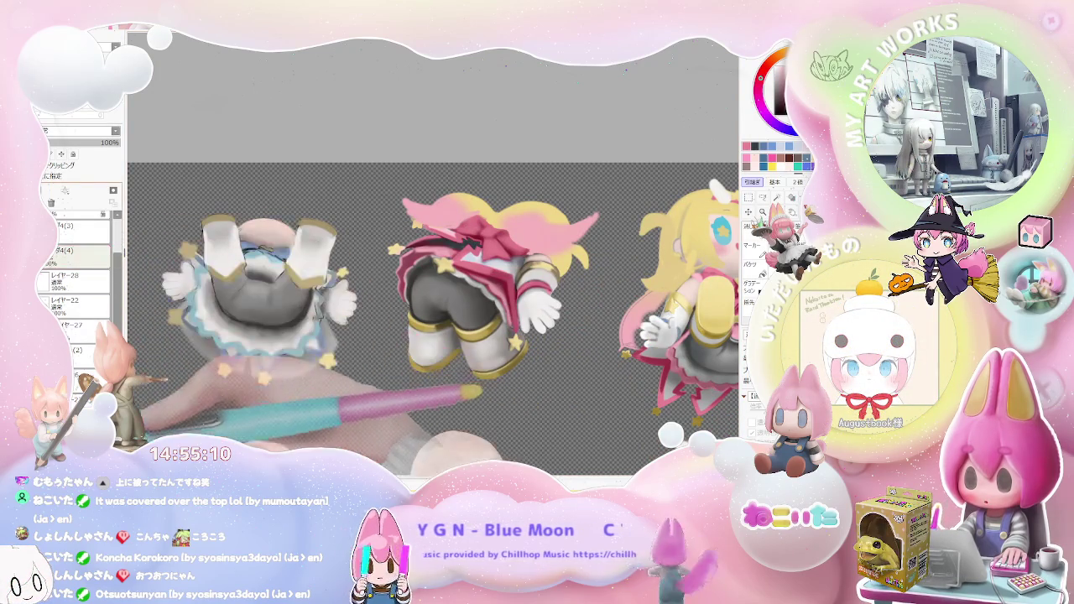
pyautogui.scroll(-1, 75, 277)
pyautogui.scroll(-3, 75, 277)
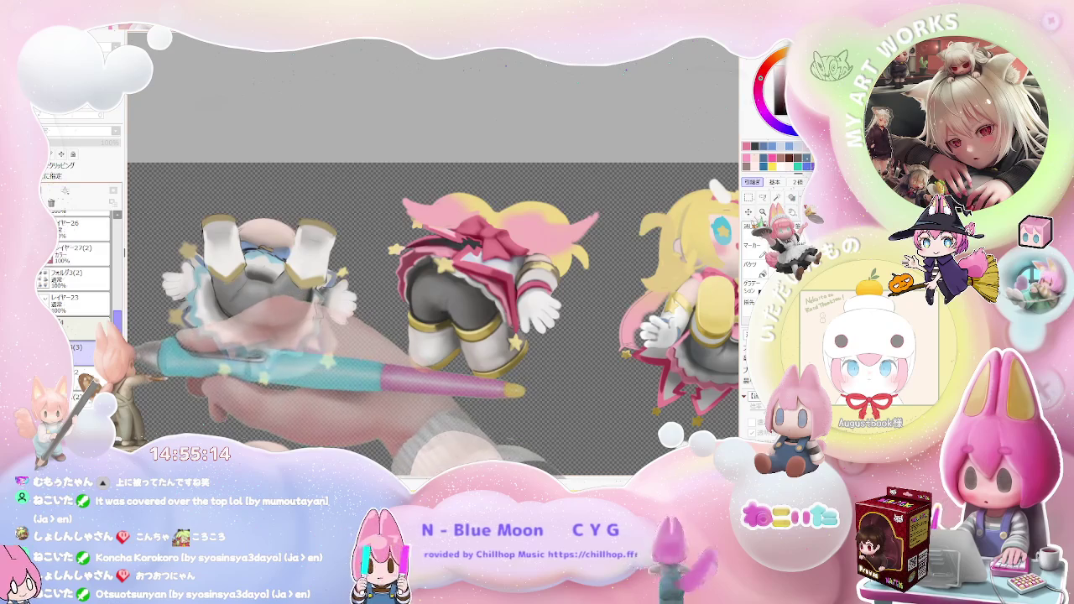
pyautogui.scroll(-3, 88, 290)
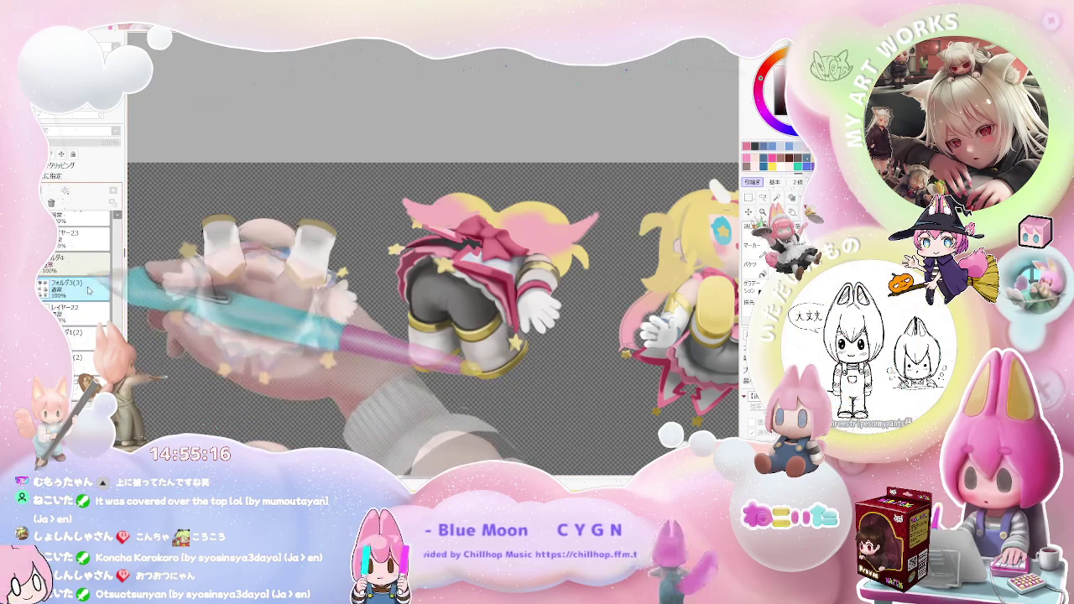
# Move フォルダ3 below フォルダ1 in the layer stack and select the フォルダ4 folder
pyautogui.moveTo(88, 288); pyautogui.dragTo(74, 335)
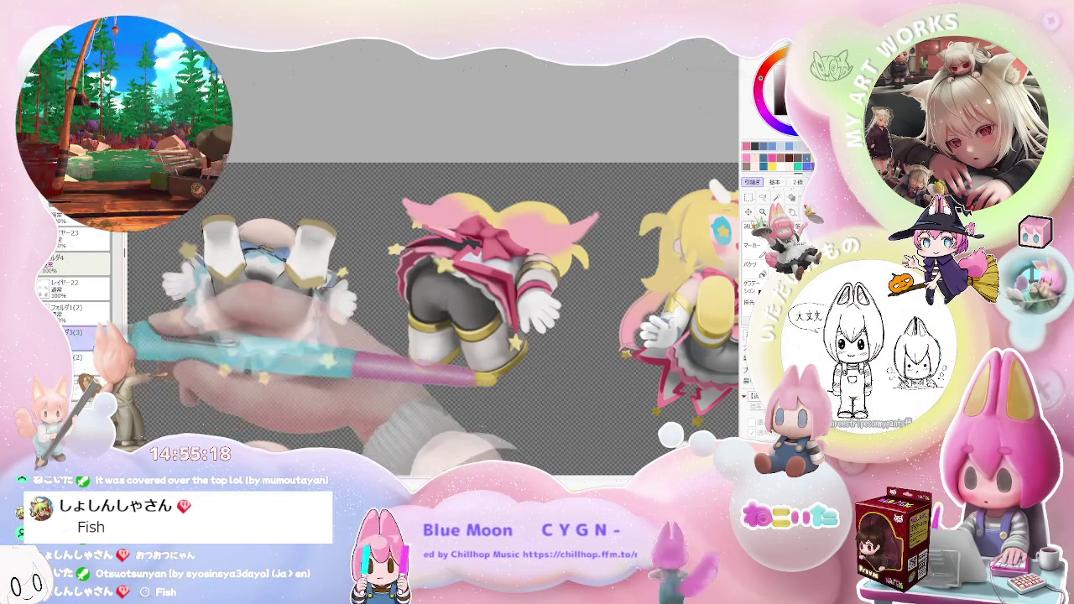
pyautogui.click(76, 264)
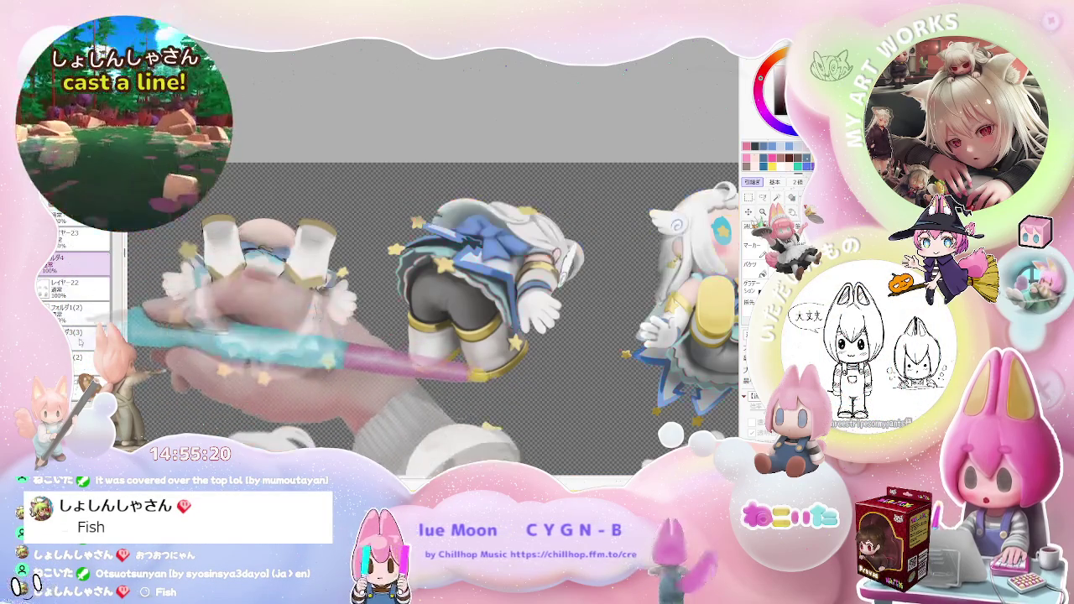
pyautogui.moveTo(120, 277); pyautogui.dragTo(120, 248)
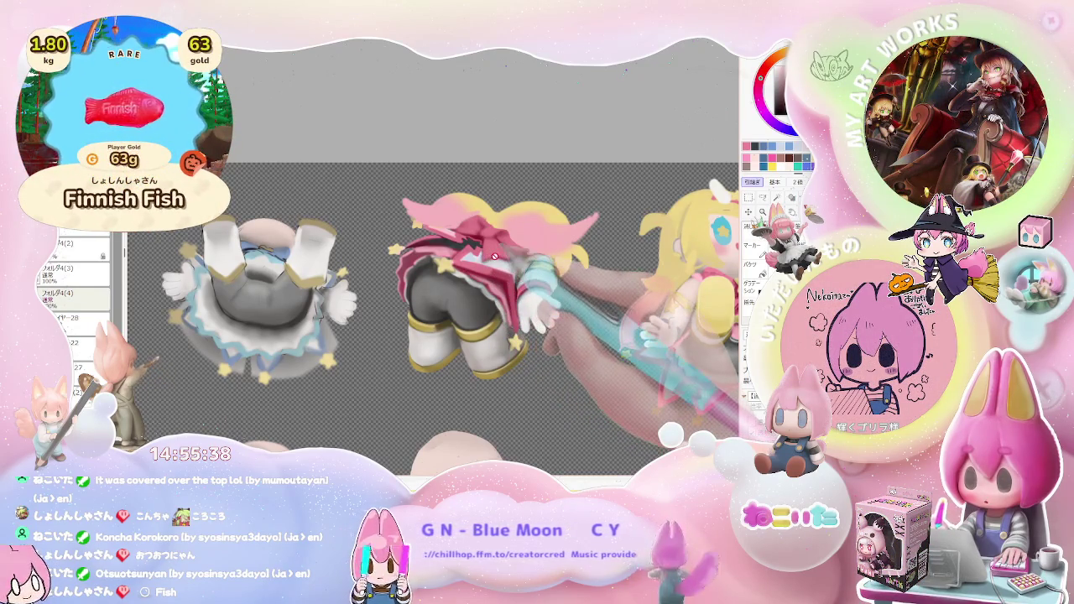
# Select レイヤー28 and delete the semi-transparent wand overlay from the blonde figure
pyautogui.scroll(-5, 495, 256)
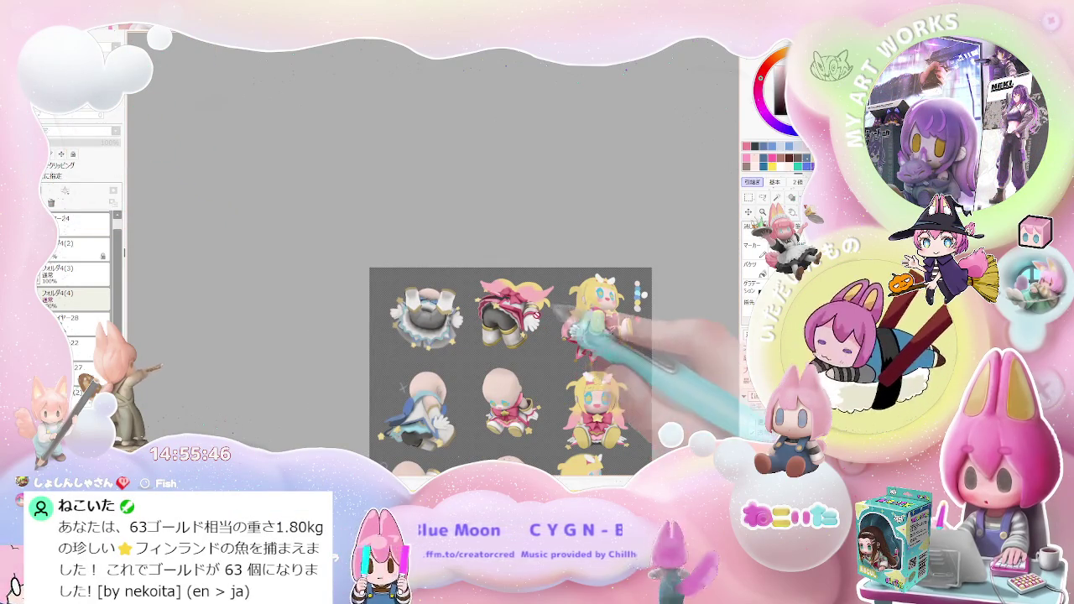
pyautogui.scroll(1, 533, 290)
pyautogui.scroll(3, 529, 285)
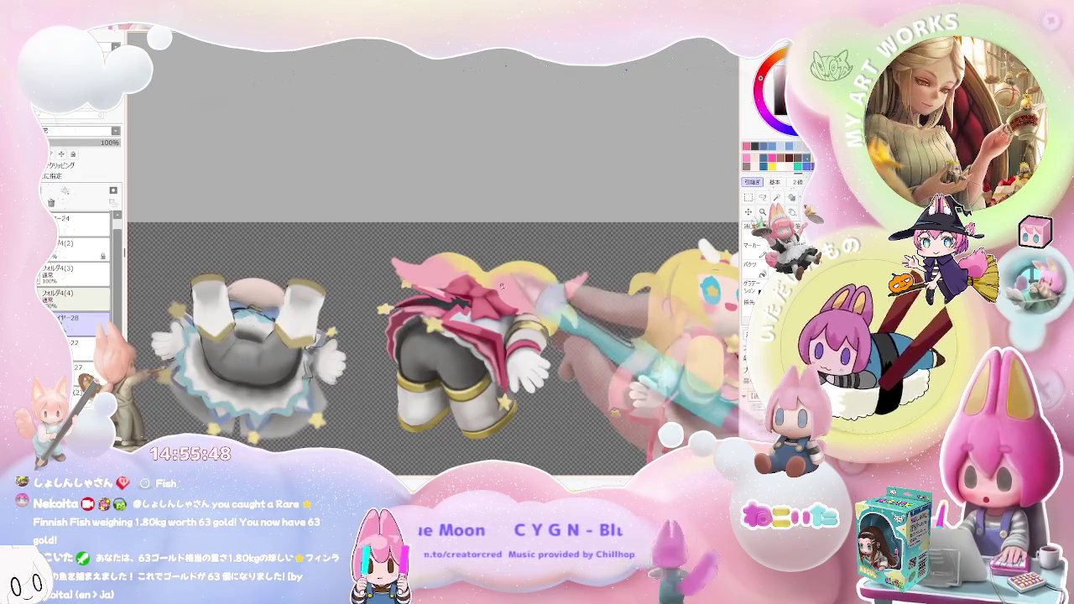
pyautogui.keyDown('ctrl'); pyautogui.click(491, 281); pyautogui.keyUp('ctrl')
pyautogui.moveTo(491, 281); pyautogui.dragTo(529, 306)
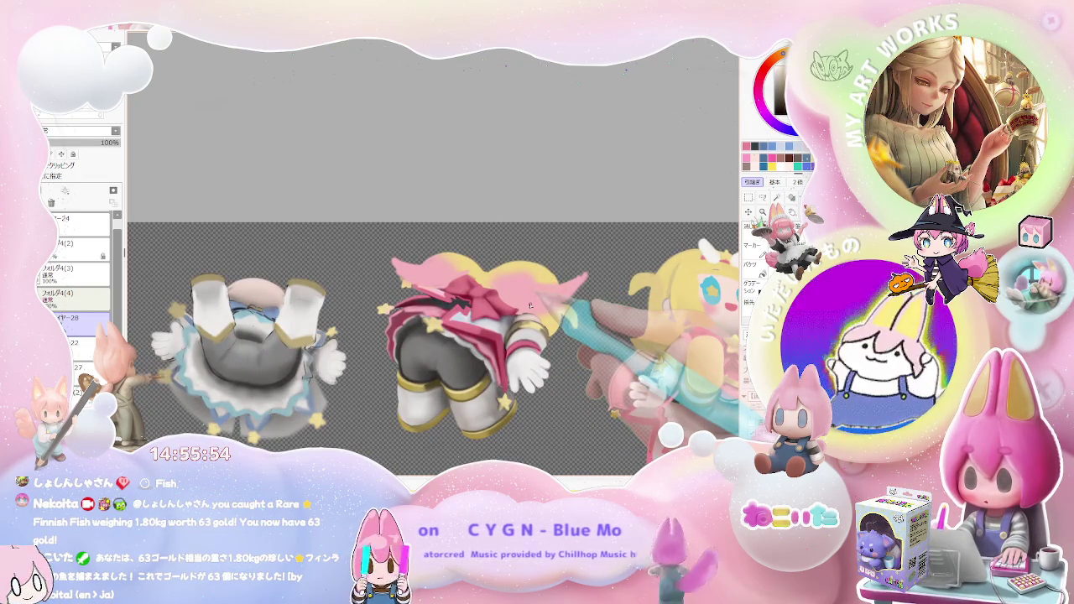
pyautogui.press('Delete')
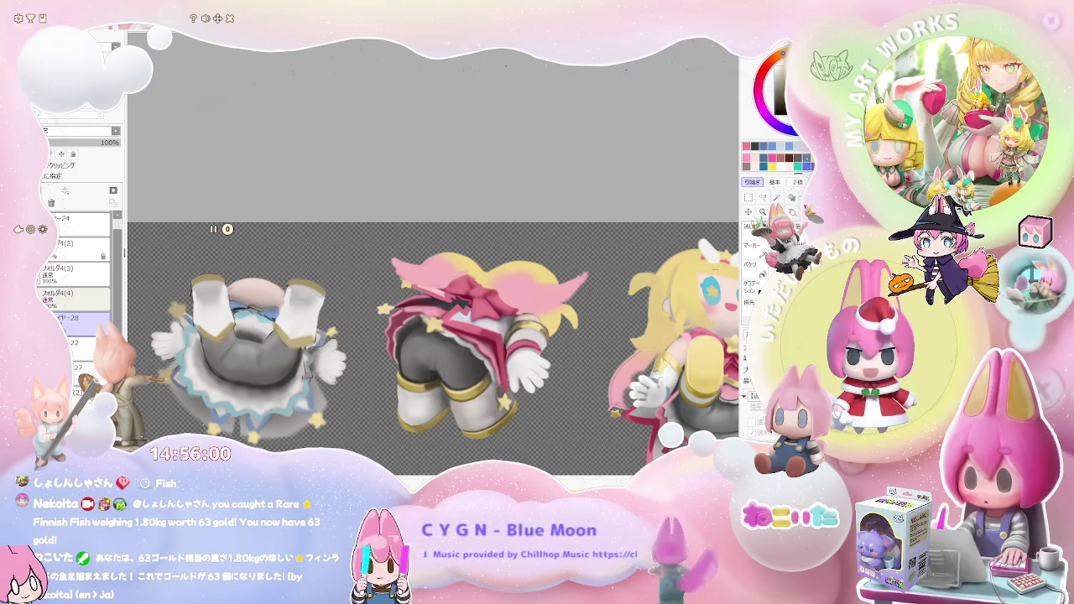
# Check settings, test a cast, and switch the pond's weather from autumn dusk to clear teal
pyautogui.click(18, 18)
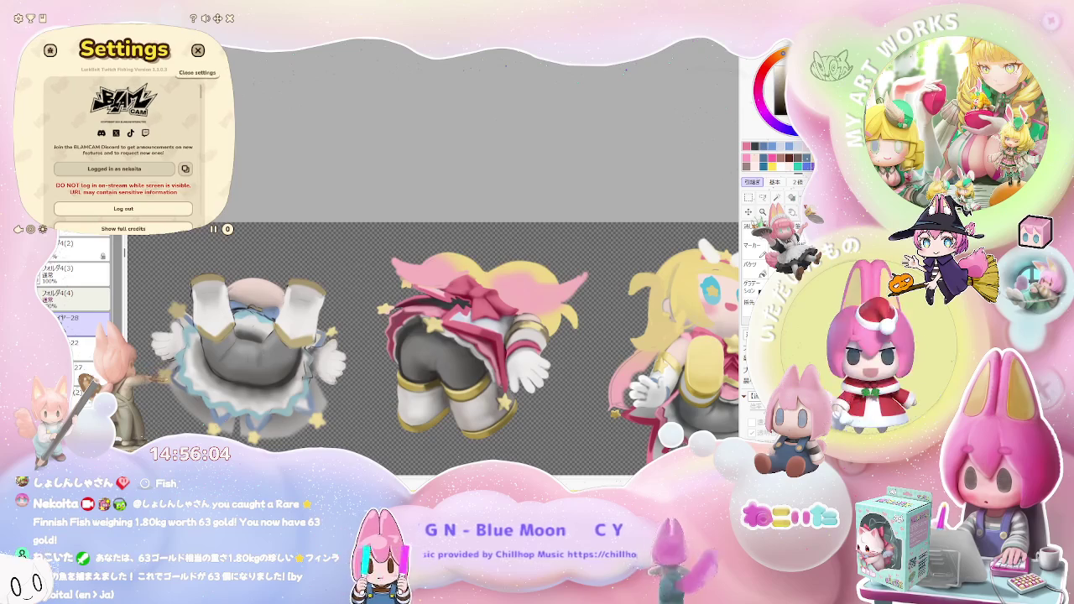
pyautogui.click(198, 50)
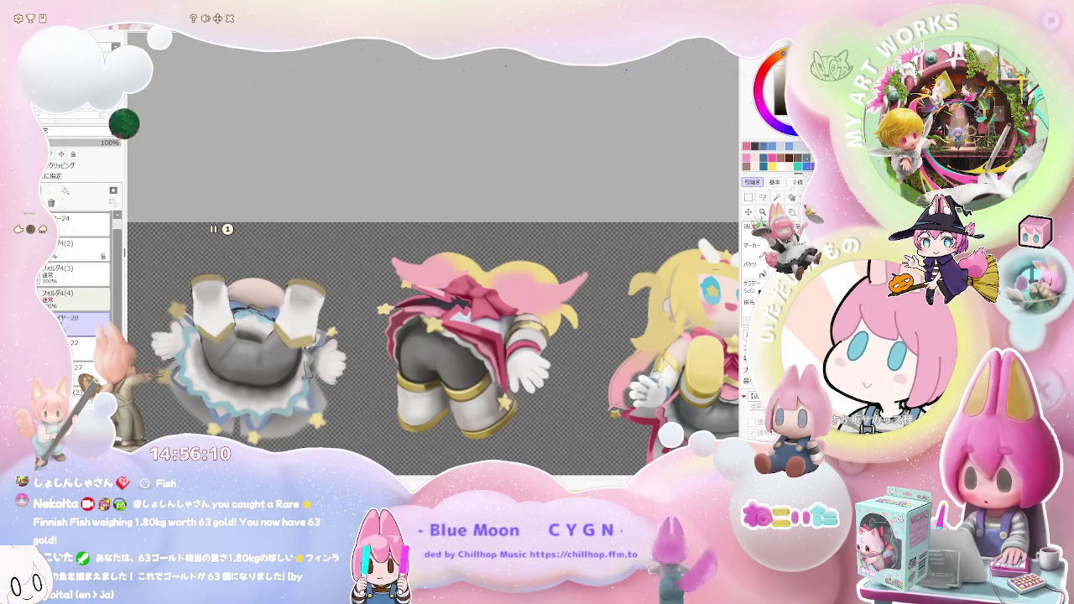
pyautogui.click(19, 228)
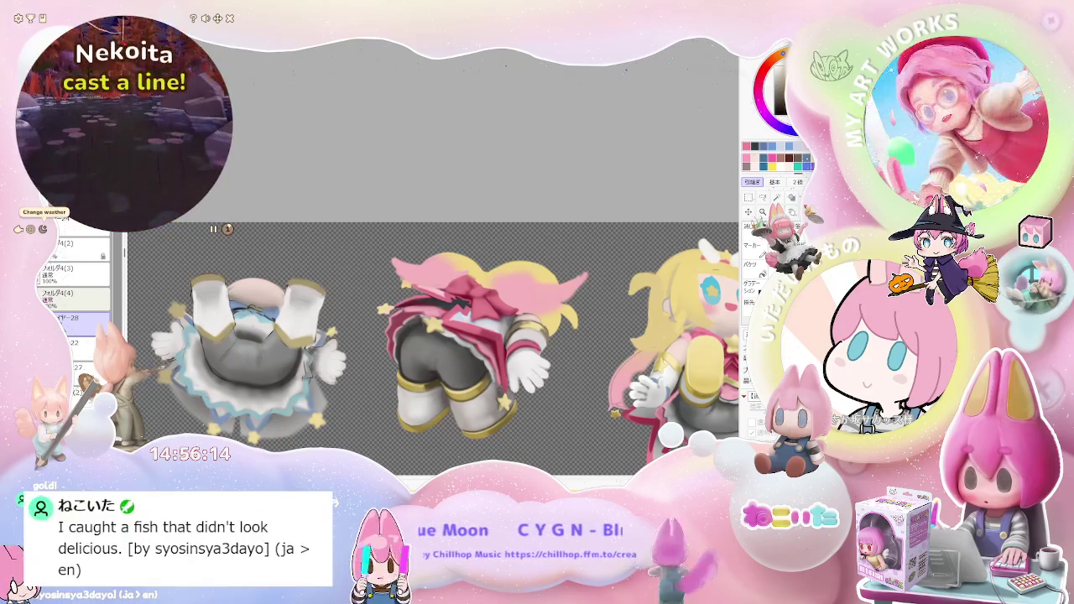
pyautogui.click(42, 228)
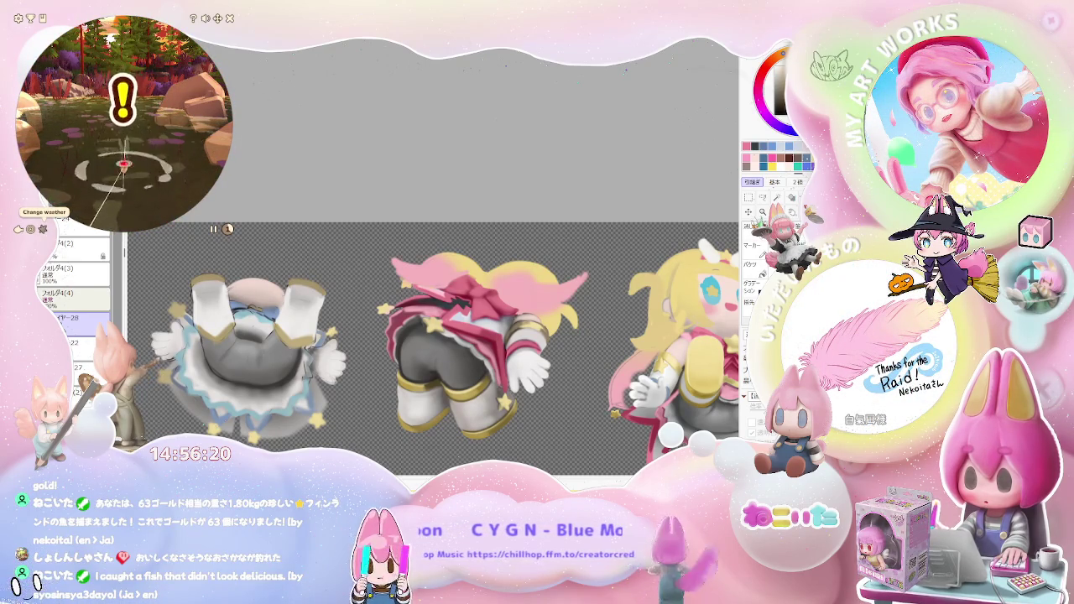
pyautogui.click(43, 228)
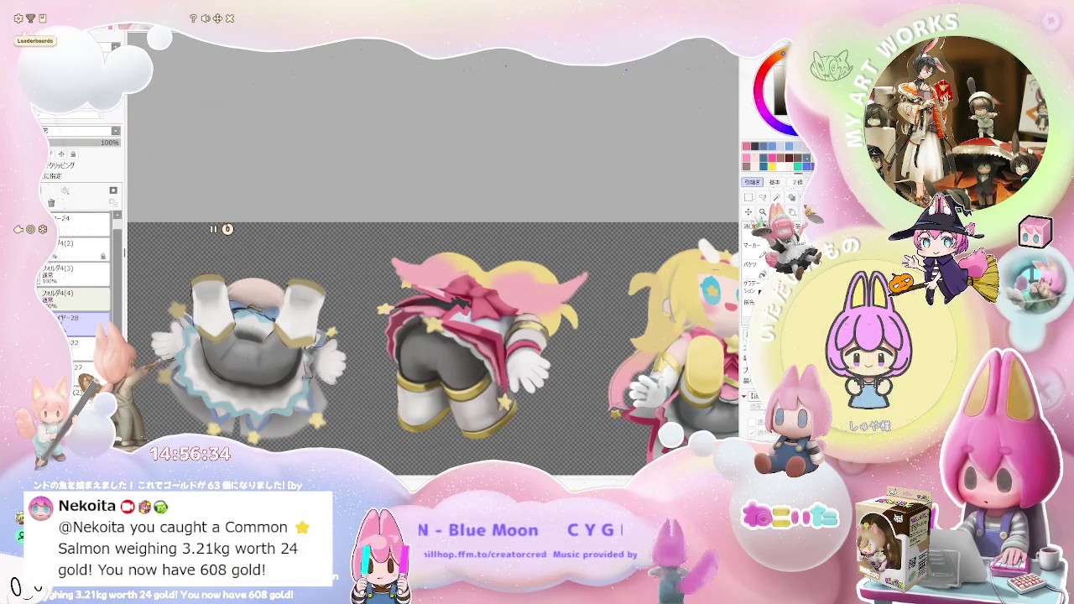
# Open LurkBait's settings and read down from login to Custom Catches and Cast trigger
pyautogui.click(17, 18)
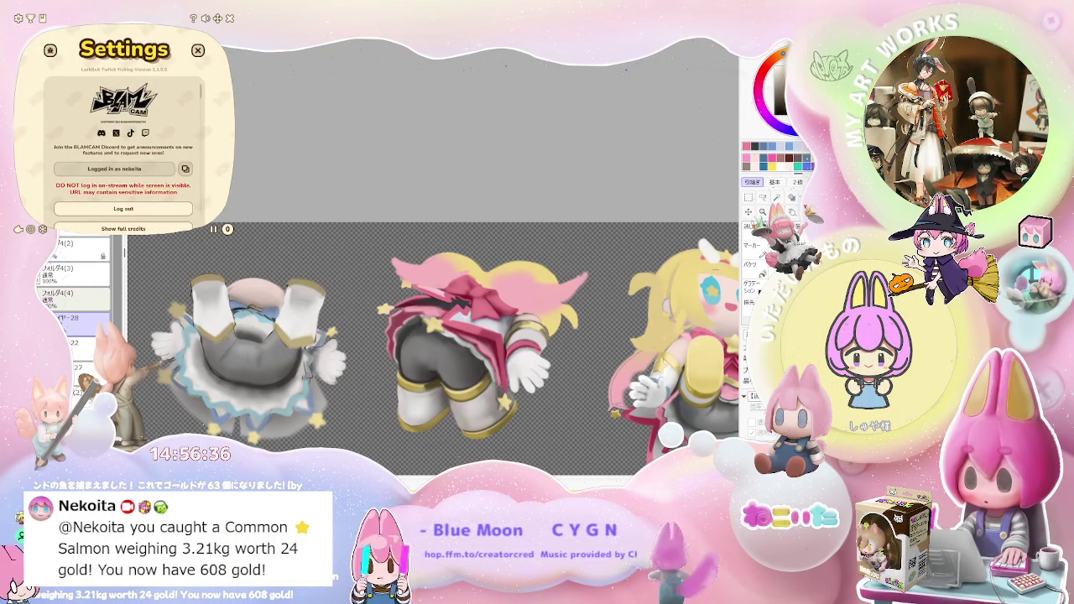
pyautogui.scroll(-1, 123, 151)
pyautogui.scroll(-1, 123, 151)
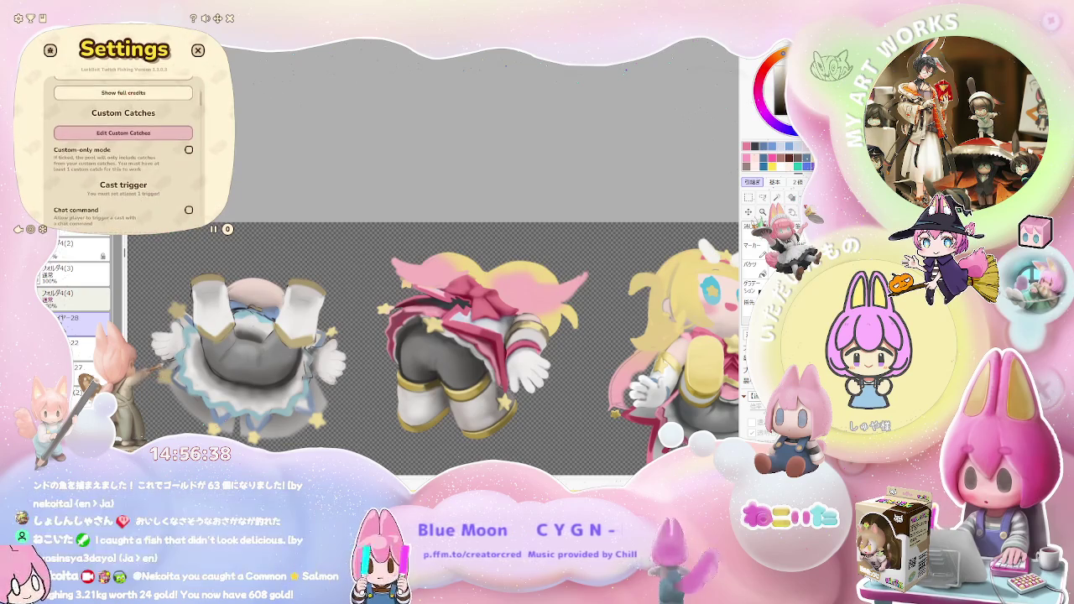
pyautogui.scroll(-1, 123, 151)
pyautogui.scroll(-1, 123, 151)
pyautogui.scroll(-2, 123, 151)
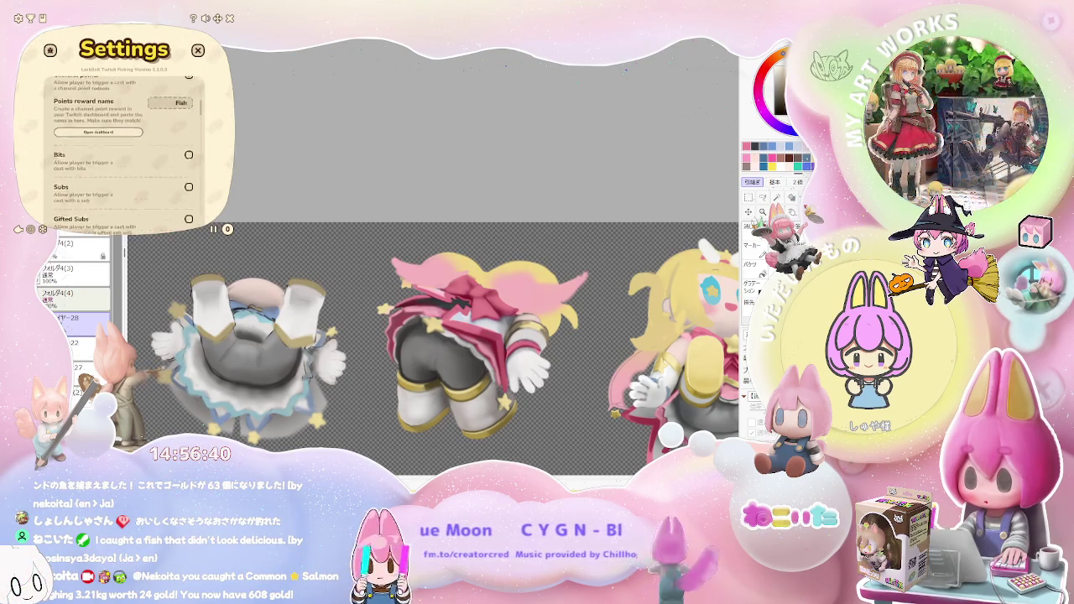
pyautogui.scroll(-1, 123, 151)
pyautogui.scroll(-1, 123, 151)
pyautogui.scroll(-1, 123, 151)
pyautogui.scroll(-1, 123, 151)
pyautogui.scroll(-1, 123, 151)
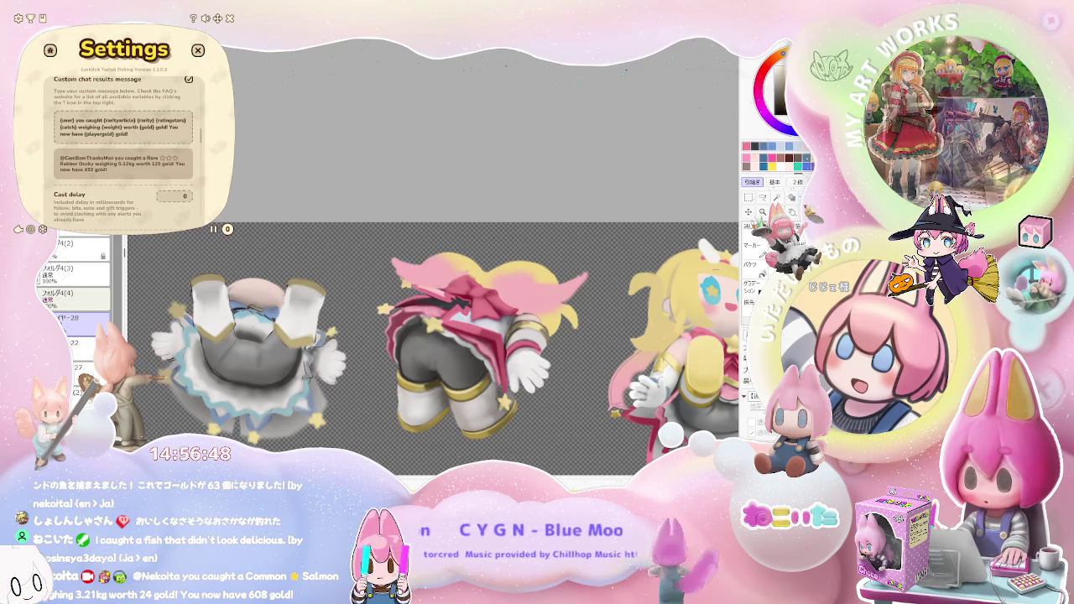
pyautogui.scroll(-1, 123, 151)
pyautogui.scroll(-1, 123, 151)
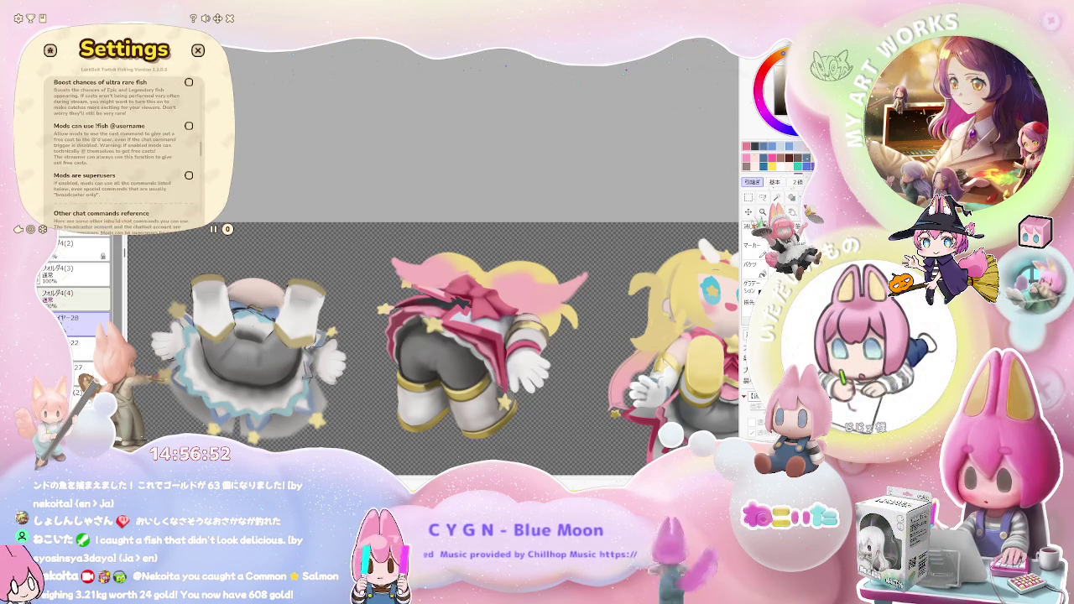
pyautogui.scroll(-2, 124, 143)
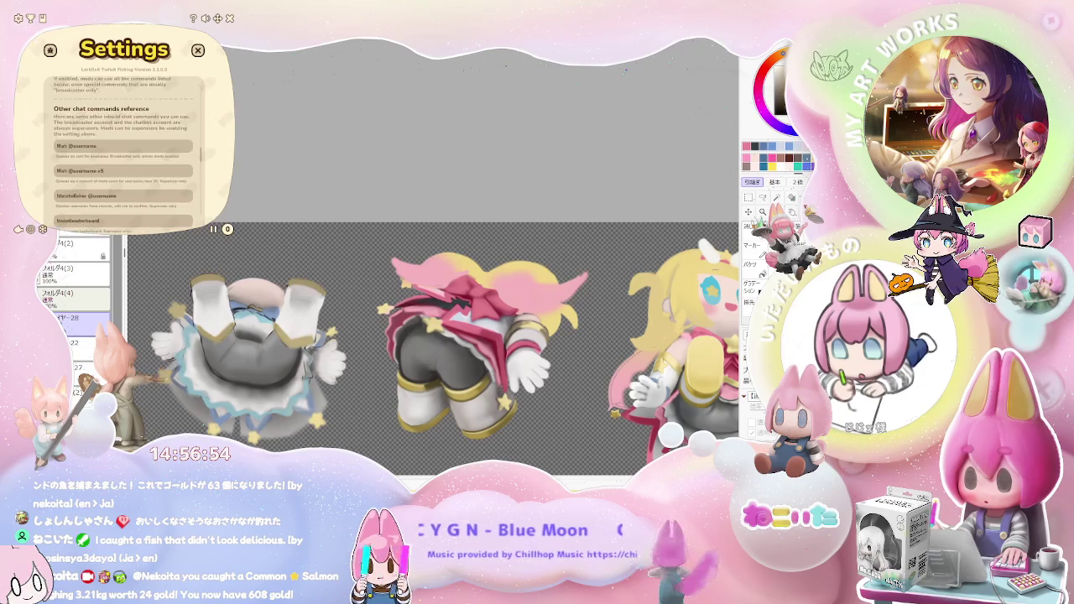
pyautogui.scroll(-2, 124, 142)
pyautogui.scroll(-2, 124, 142)
pyautogui.scroll(-2, 124, 142)
pyautogui.scroll(-2, 124, 143)
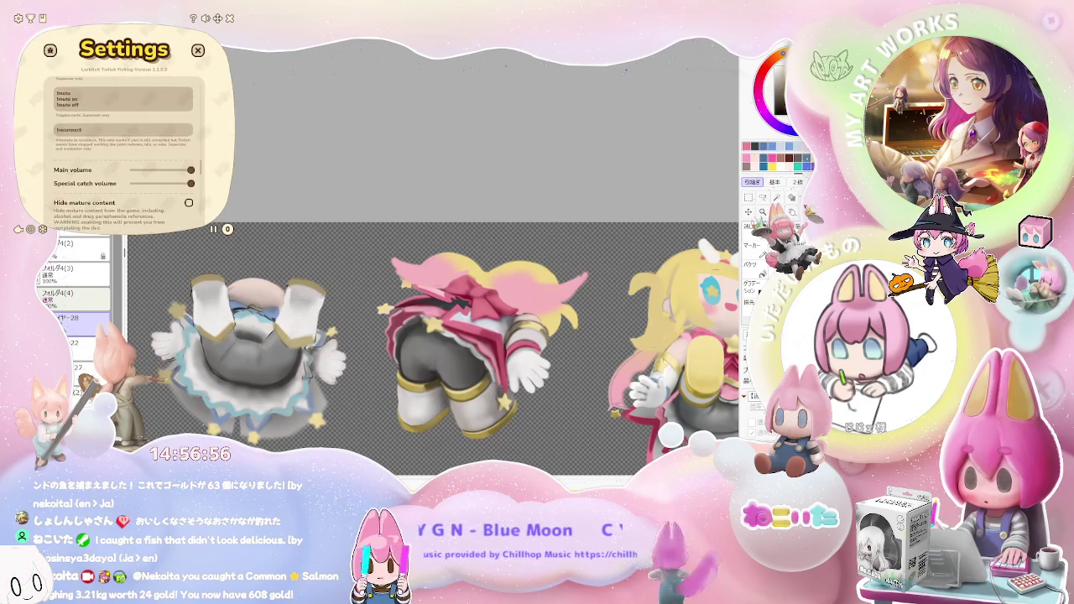
pyautogui.scroll(-2, 125, 143)
pyautogui.scroll(-2, 124, 142)
pyautogui.scroll(-2, 124, 142)
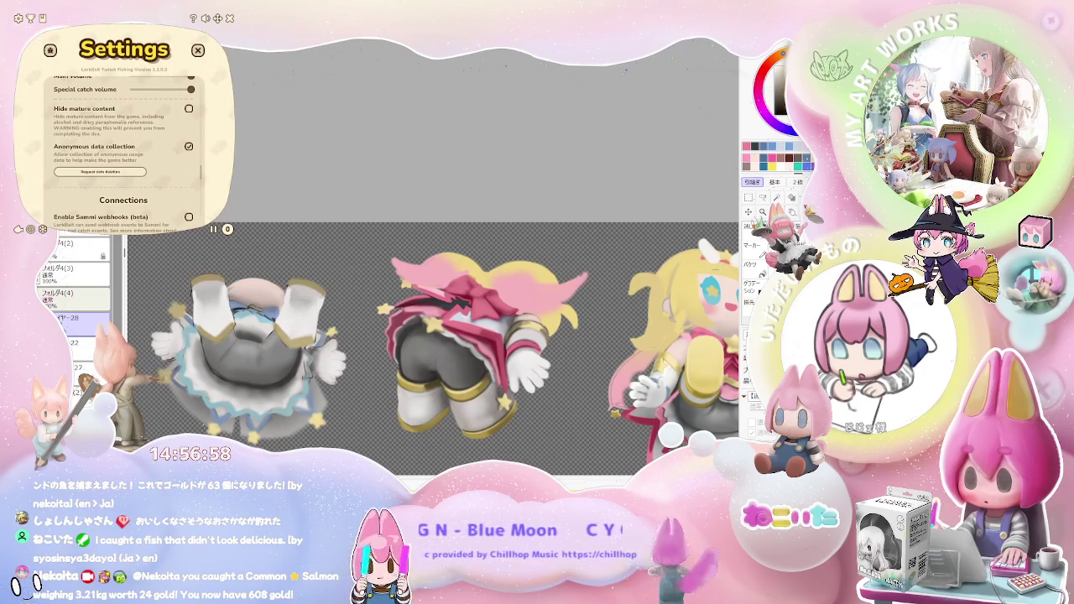
pyautogui.scroll(-1, 125, 143)
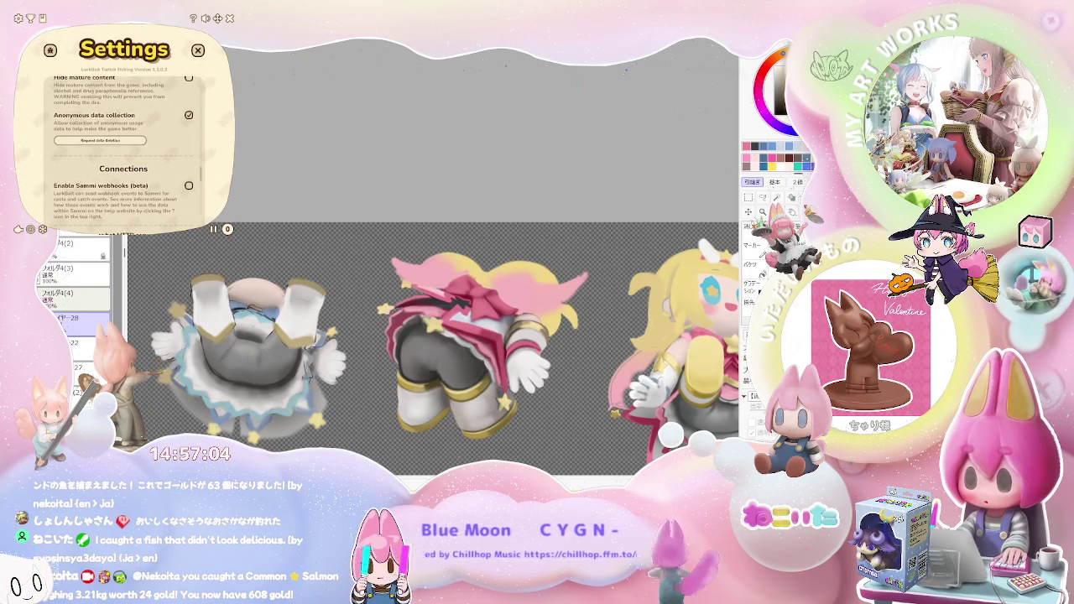
pyautogui.scroll(-1, 124, 142)
pyautogui.scroll(-1, 124, 143)
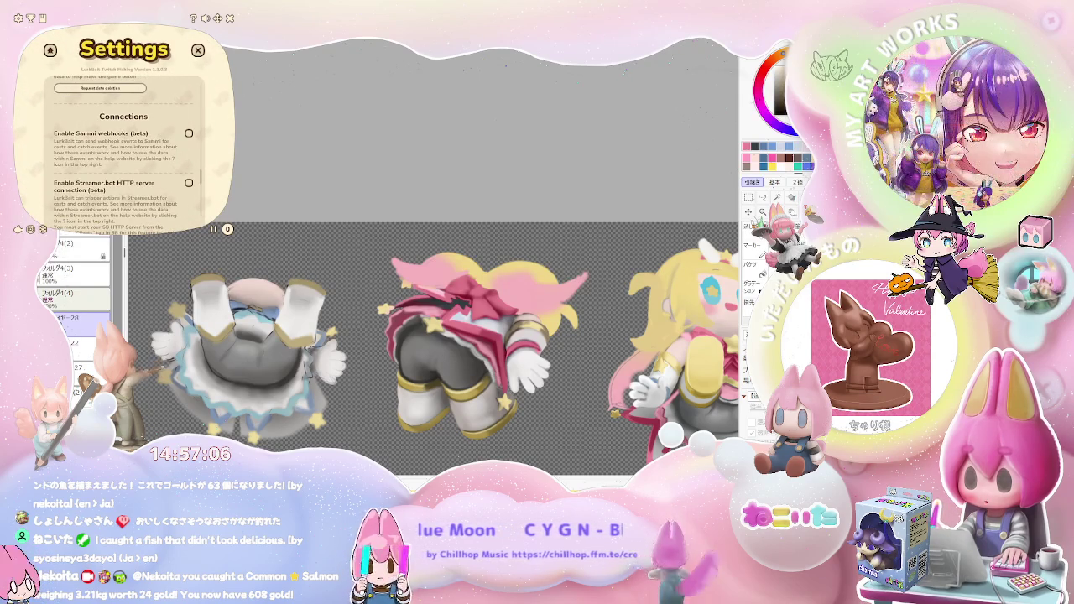
pyautogui.scroll(-1, 124, 143)
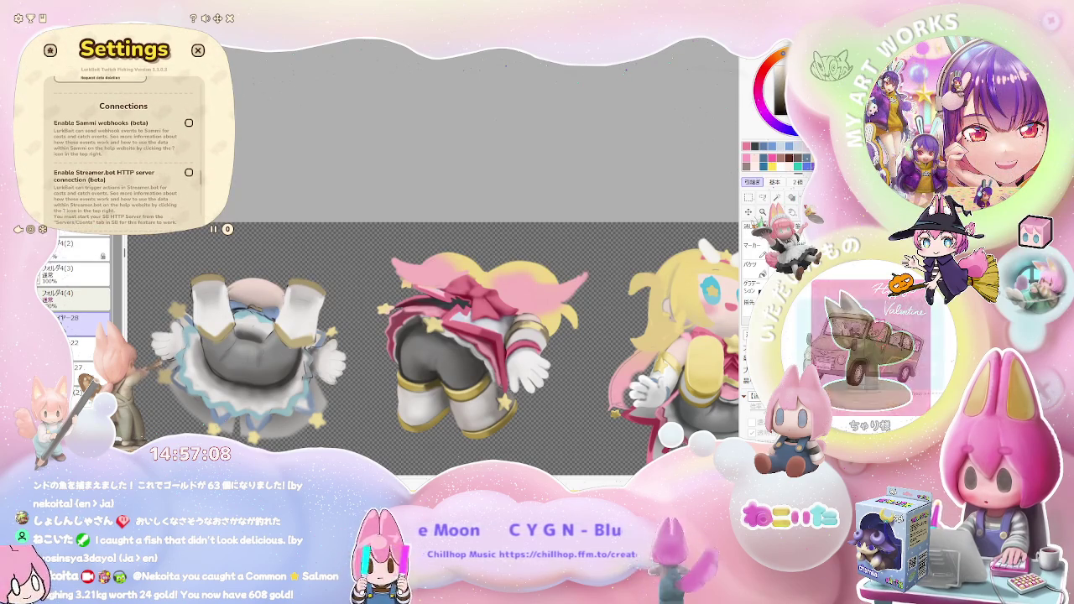
pyautogui.scroll(-1, 125, 142)
pyautogui.scroll(-1, 125, 143)
pyautogui.scroll(-1, 124, 142)
pyautogui.scroll(-1, 124, 143)
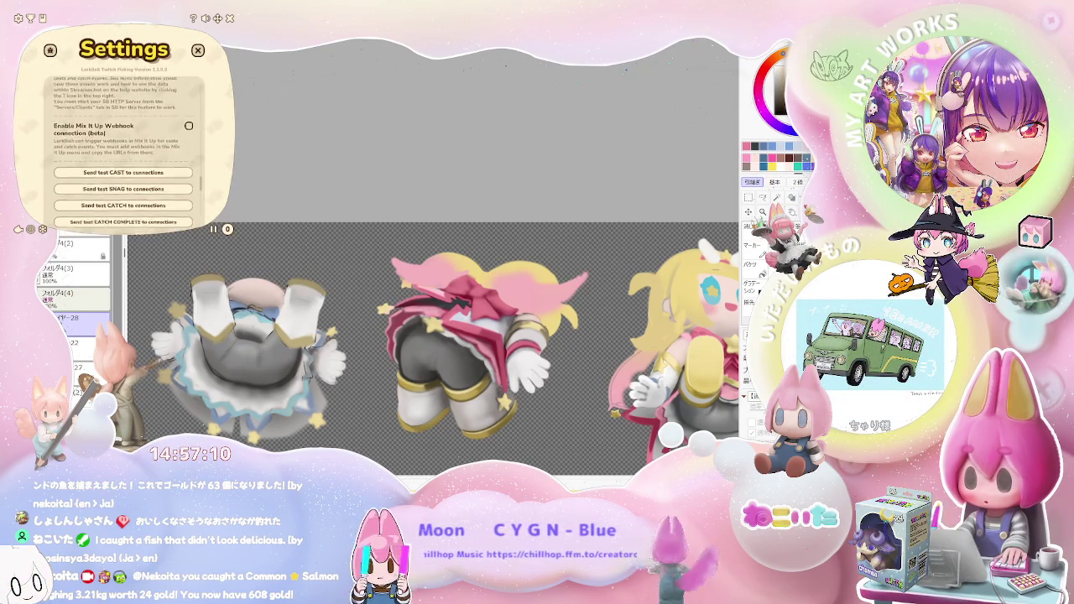
pyautogui.scroll(-1, 124, 142)
pyautogui.scroll(-1, 124, 142)
pyautogui.scroll(-1, 124, 143)
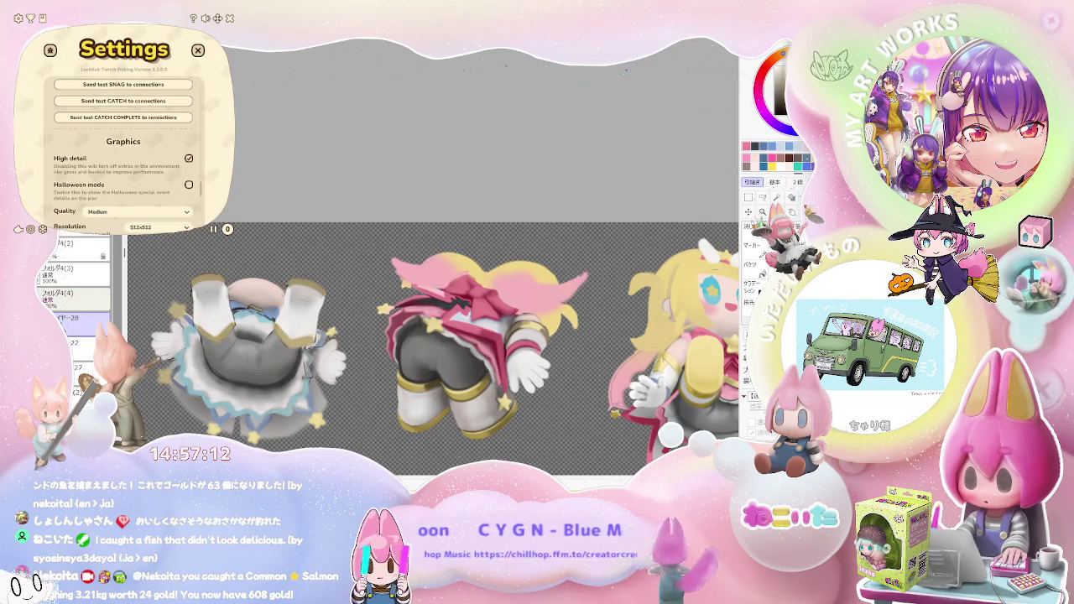
pyautogui.scroll(-1, 124, 143)
pyautogui.scroll(-1, 124, 143)
pyautogui.scroll(-1, 124, 143)
pyautogui.scroll(-1, 124, 143)
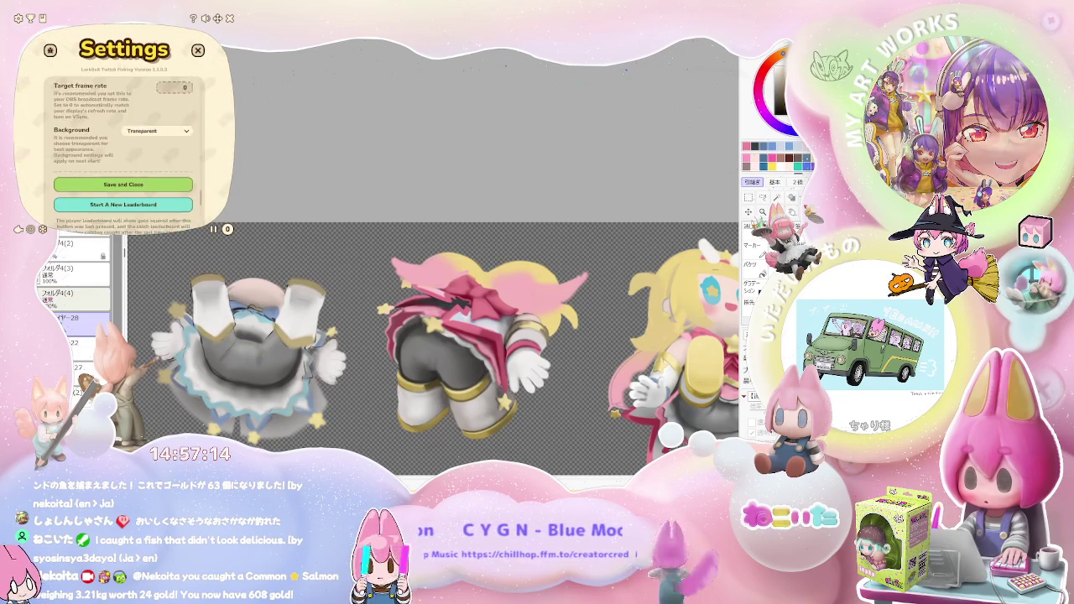
pyautogui.scroll(-1, 124, 143)
pyautogui.scroll(-2, 124, 142)
pyautogui.scroll(-1, 124, 143)
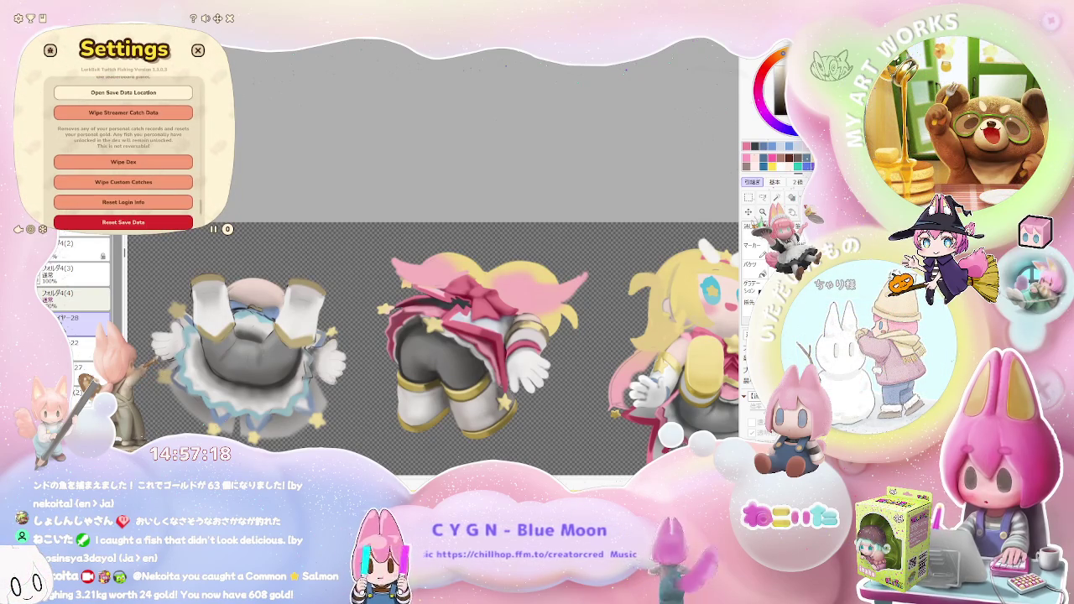
# Scroll back up through the LurkBait settings for another look, then close the panel
pyautogui.scroll(1, 124, 142)
pyautogui.scroll(1, 124, 143)
pyautogui.scroll(1, 124, 143)
pyautogui.scroll(1, 124, 143)
pyautogui.scroll(2, 124, 142)
pyautogui.scroll(2, 124, 142)
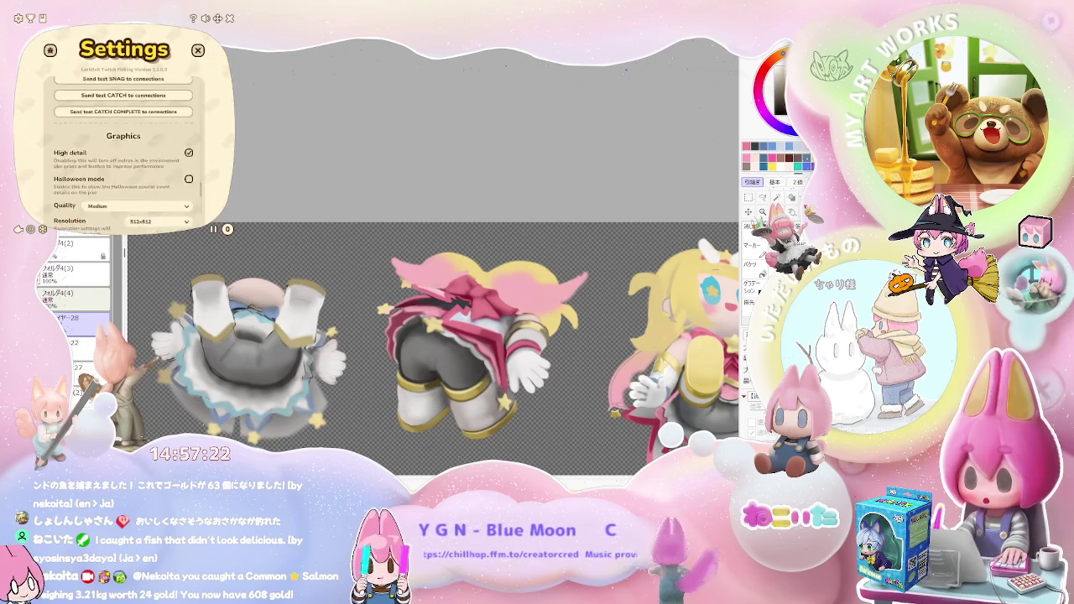
pyautogui.scroll(2, 124, 142)
pyautogui.scroll(2, 124, 142)
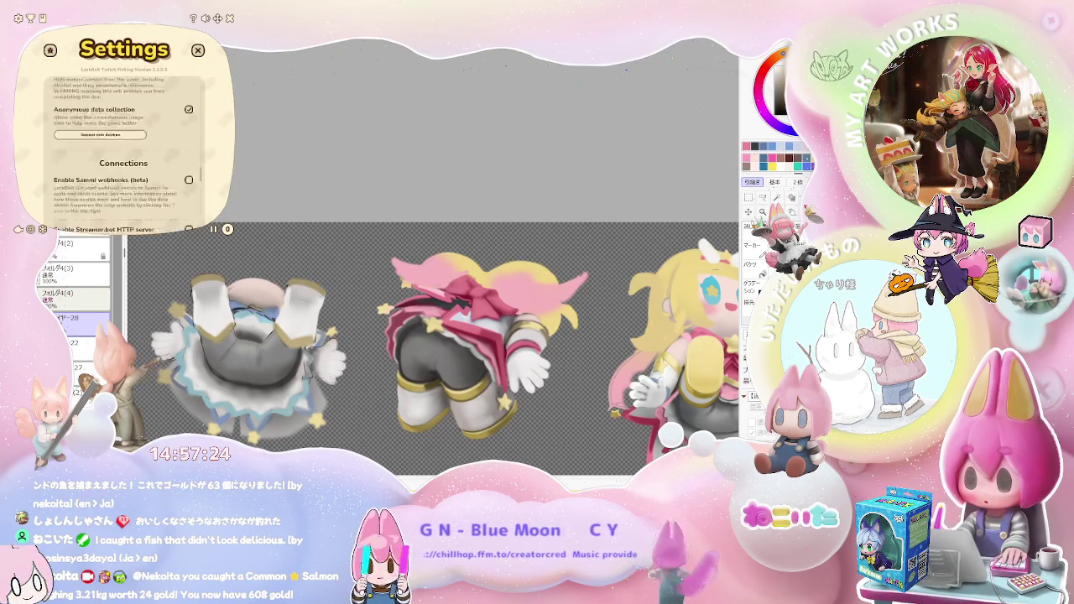
pyautogui.scroll(2, 124, 143)
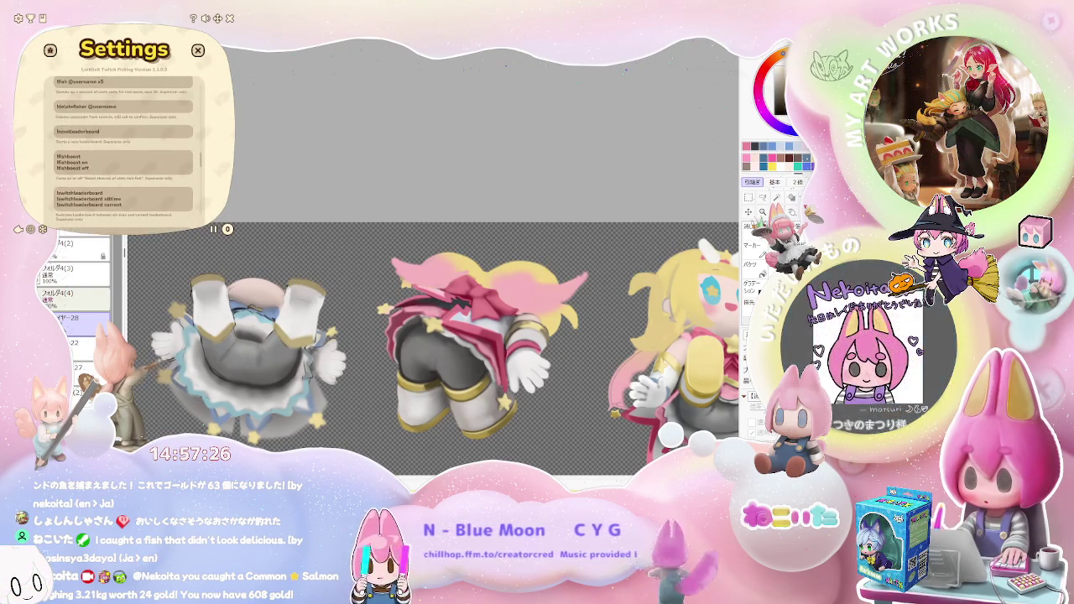
pyautogui.scroll(2, 124, 143)
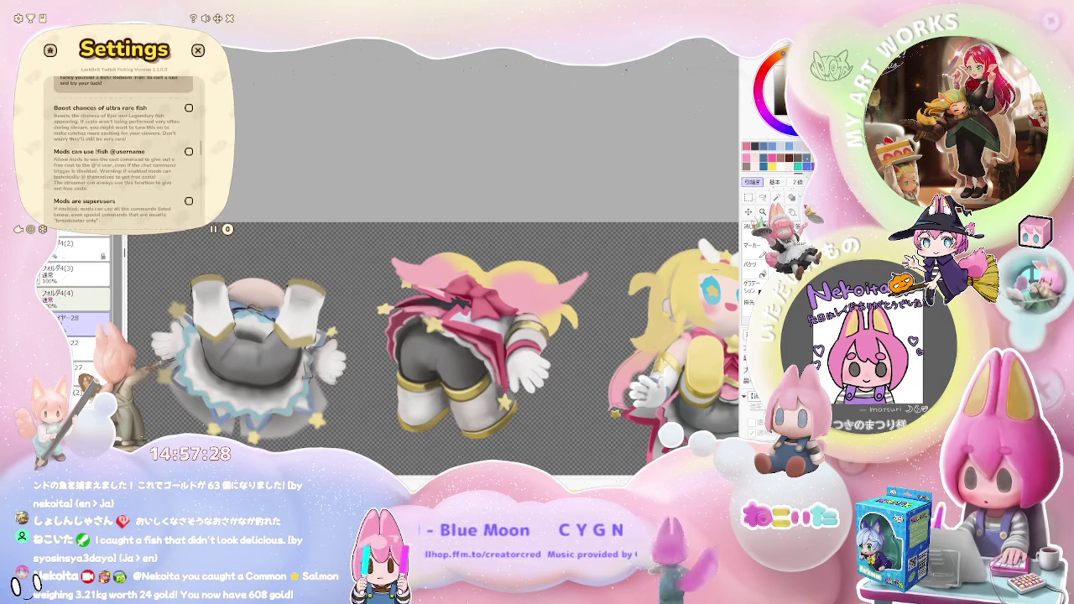
pyautogui.scroll(2, 124, 142)
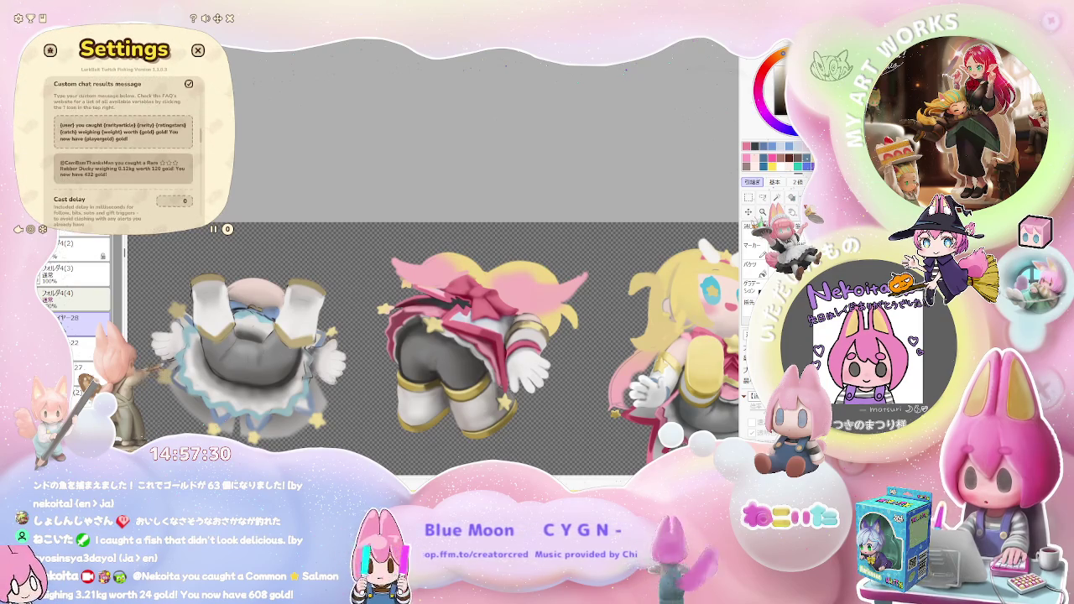
pyautogui.scroll(2, 124, 142)
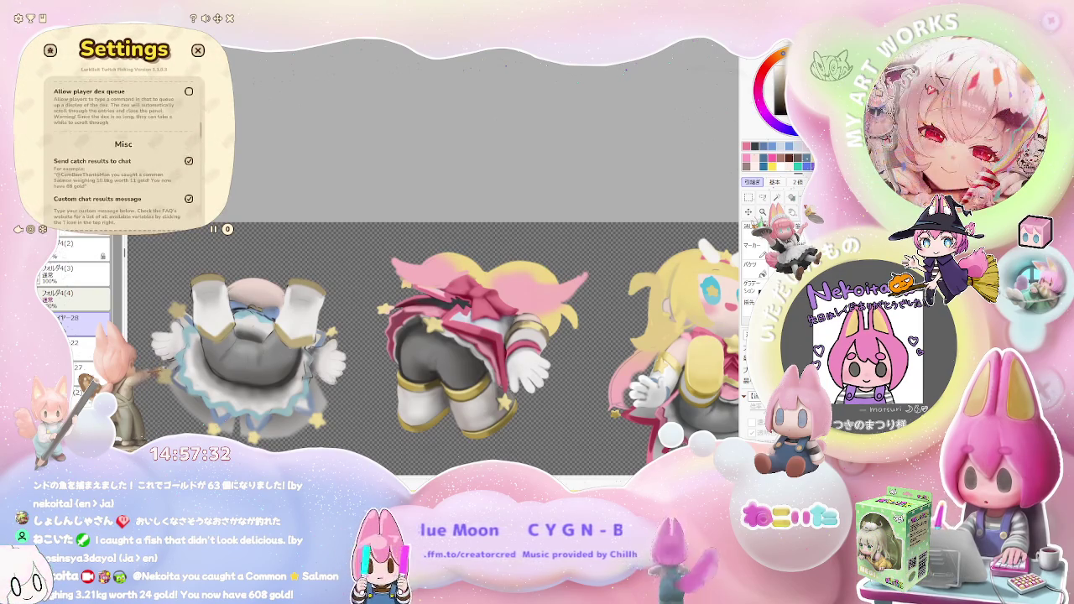
pyautogui.scroll(3, 124, 143)
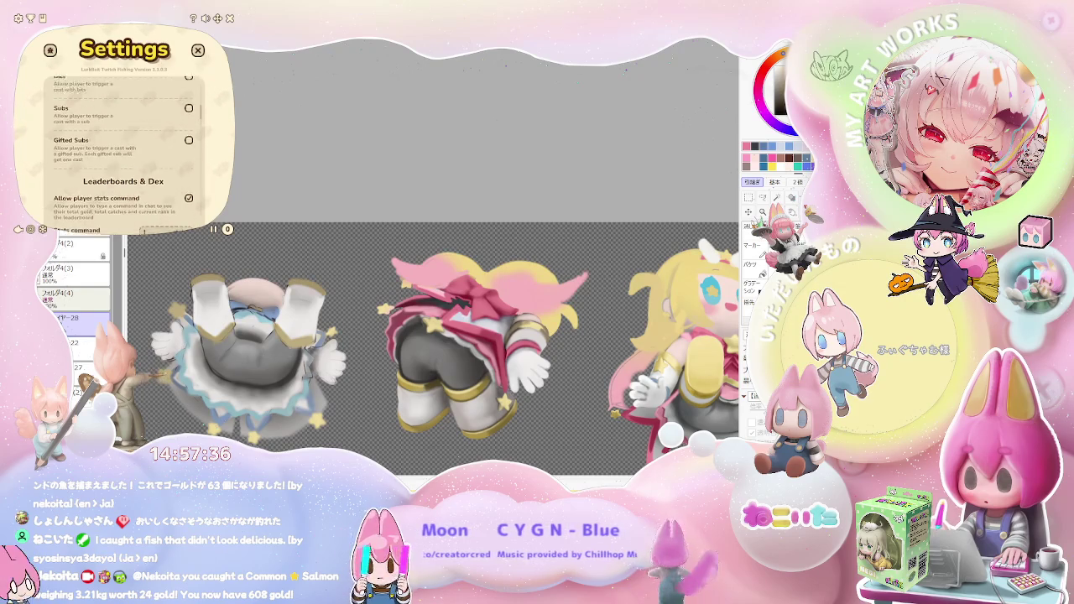
pyautogui.scroll(2, 124, 143)
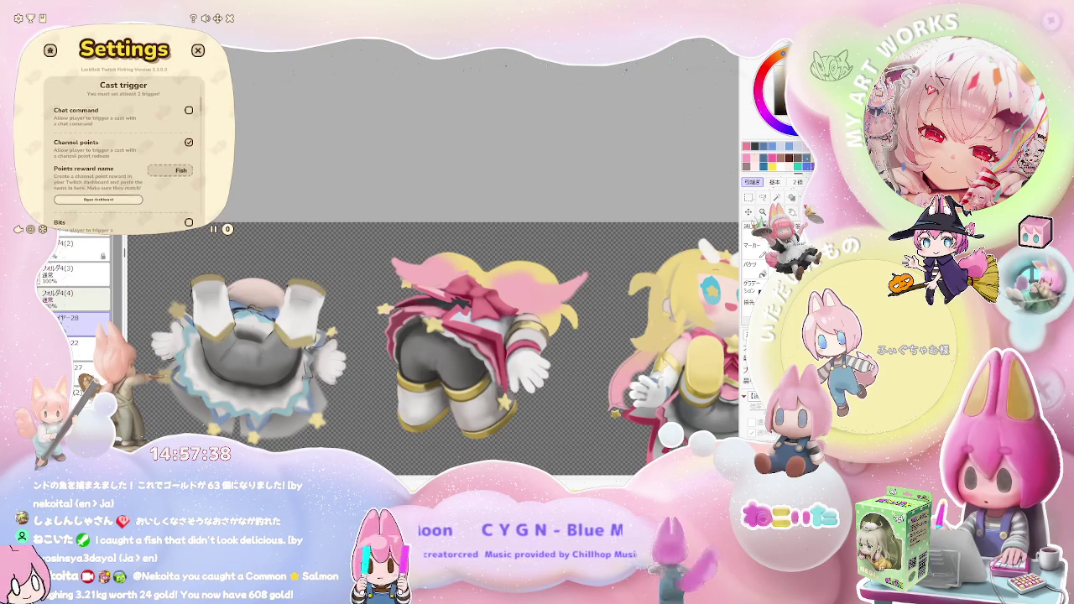
pyautogui.scroll(1, 124, 143)
pyautogui.scroll(2, 125, 142)
pyautogui.scroll(1, 124, 142)
pyautogui.scroll(1, 124, 143)
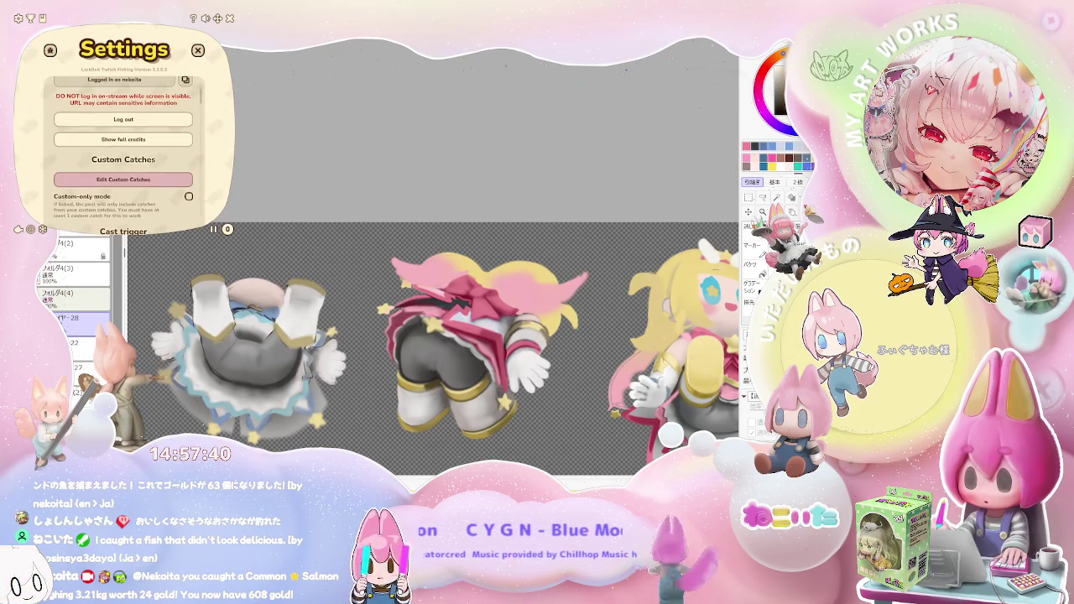
pyautogui.scroll(2, 125, 142)
pyautogui.scroll(1, 124, 143)
pyautogui.scroll(1, 124, 142)
pyautogui.scroll(-2, 124, 142)
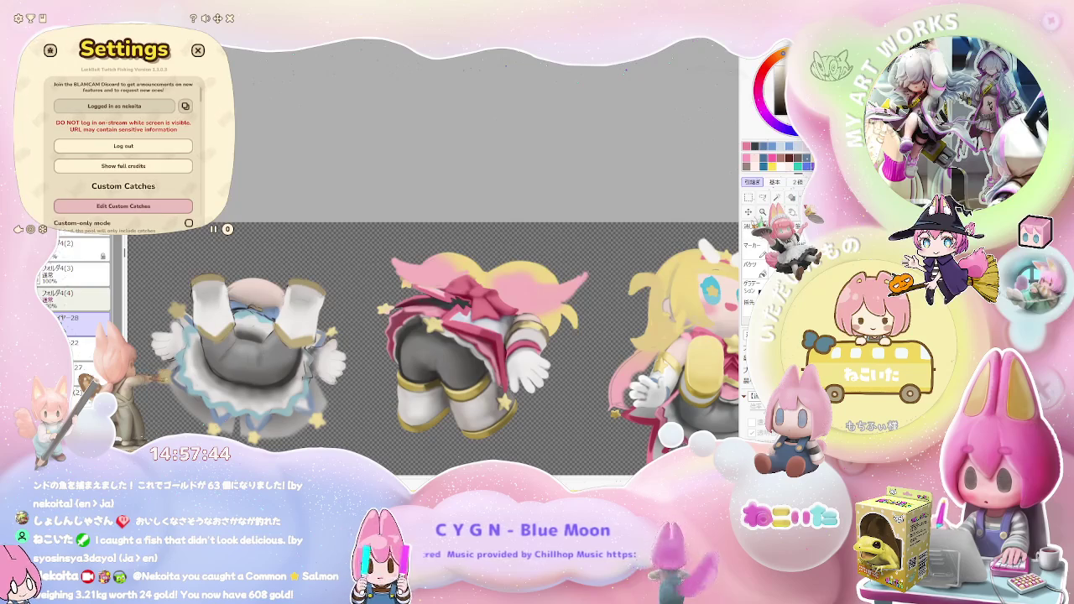
pyautogui.scroll(-1, 124, 143)
pyautogui.scroll(-1, 124, 143)
pyautogui.scroll(-1, 125, 143)
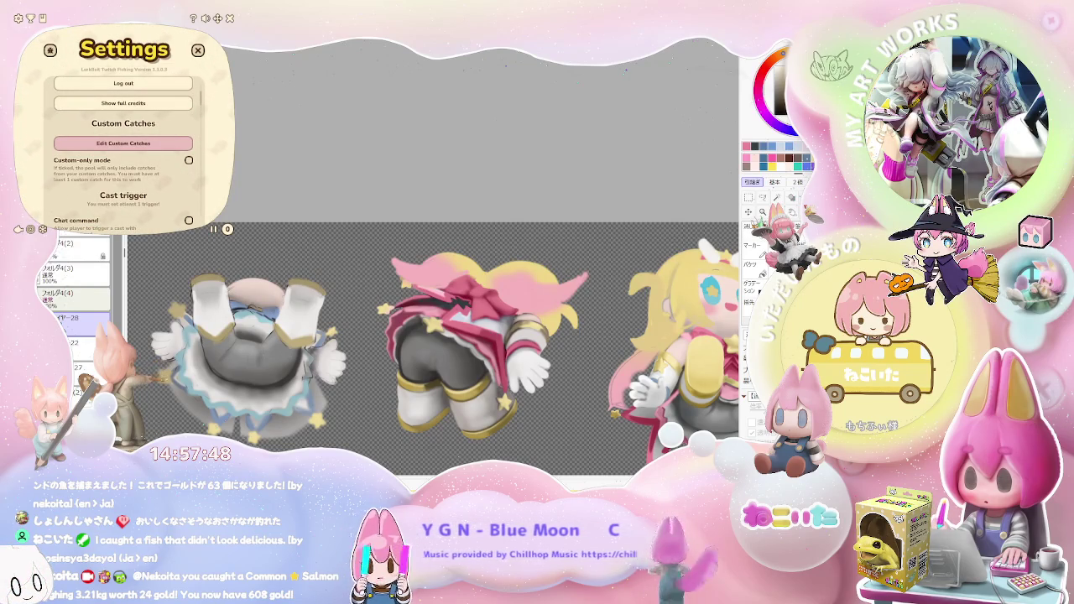
pyautogui.click(198, 50)
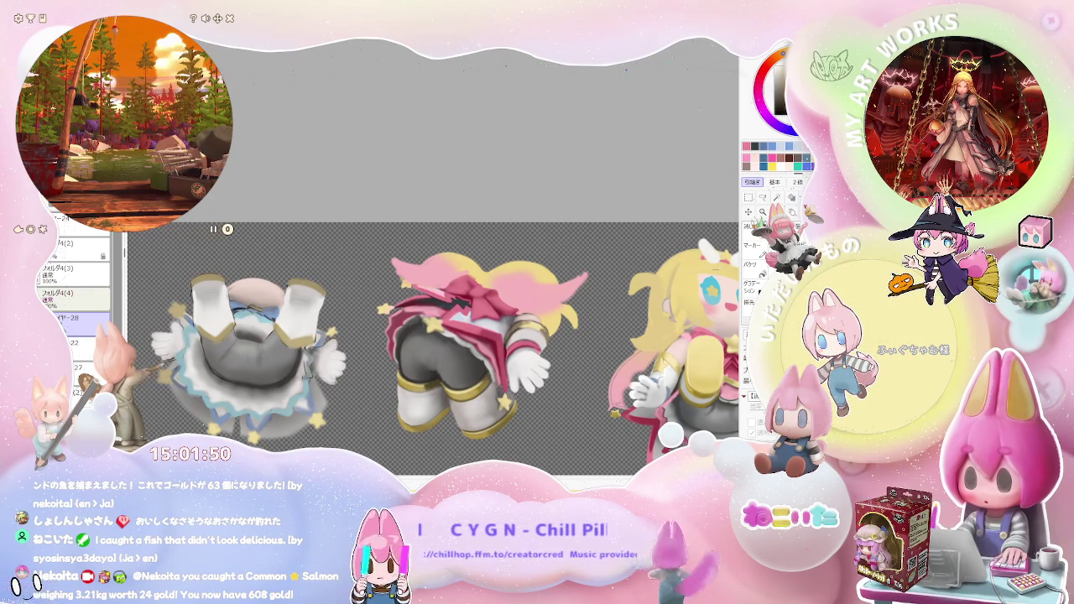
# Open LurkBait's settings and look down through them to Graphics
pyautogui.click(18, 18)
pyautogui.scroll(-3, 124, 143)
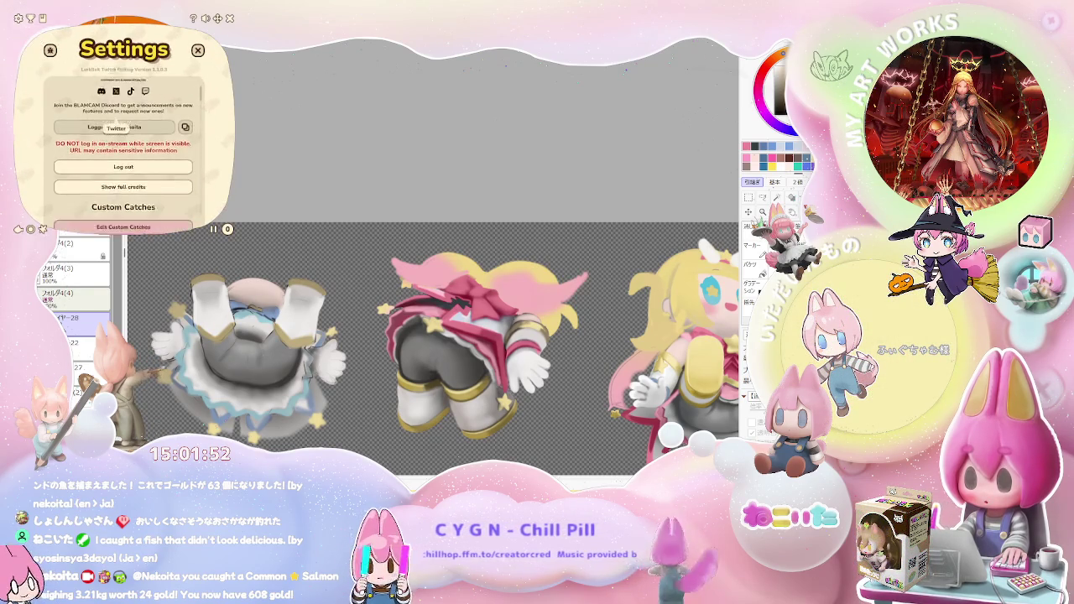
pyautogui.scroll(-3, 123, 151)
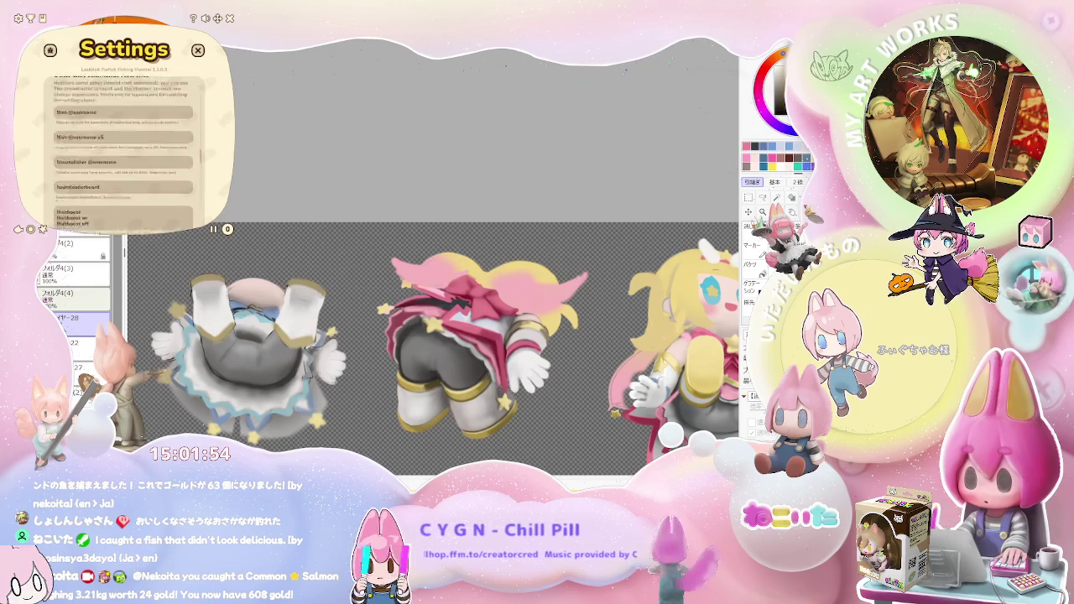
pyautogui.scroll(-3, 124, 151)
pyautogui.scroll(-3, 124, 151)
pyautogui.scroll(-2, 123, 151)
# Return to the top of the settings, then save the changes and close
pyautogui.scroll(3, 123, 142)
pyautogui.scroll(2, 124, 143)
pyautogui.scroll(3, 123, 143)
pyautogui.scroll(2, 123, 142)
pyautogui.scroll(2, 123, 143)
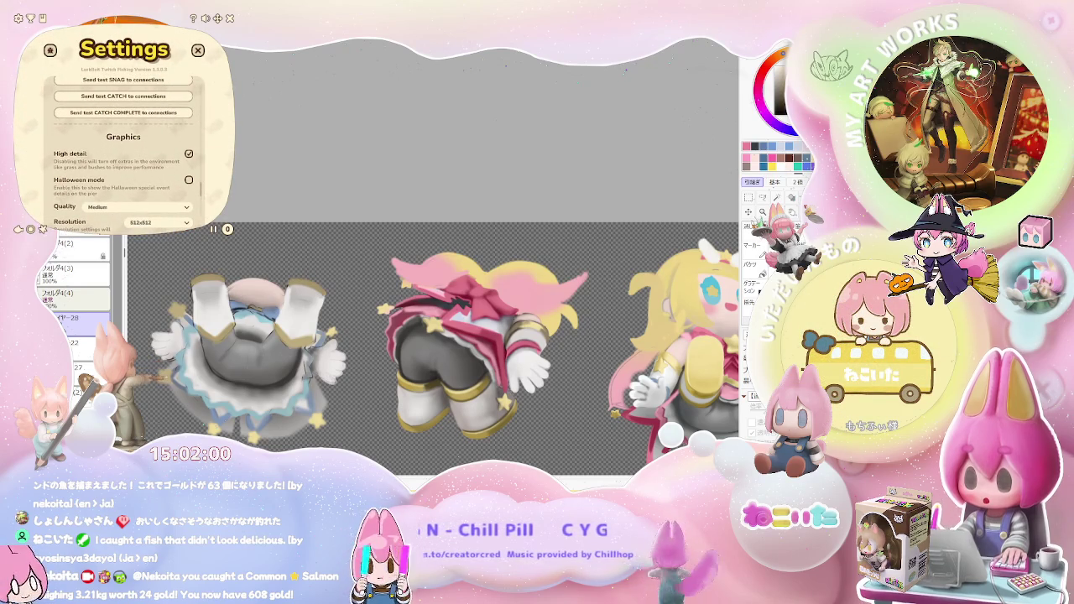
pyautogui.press('Escape')
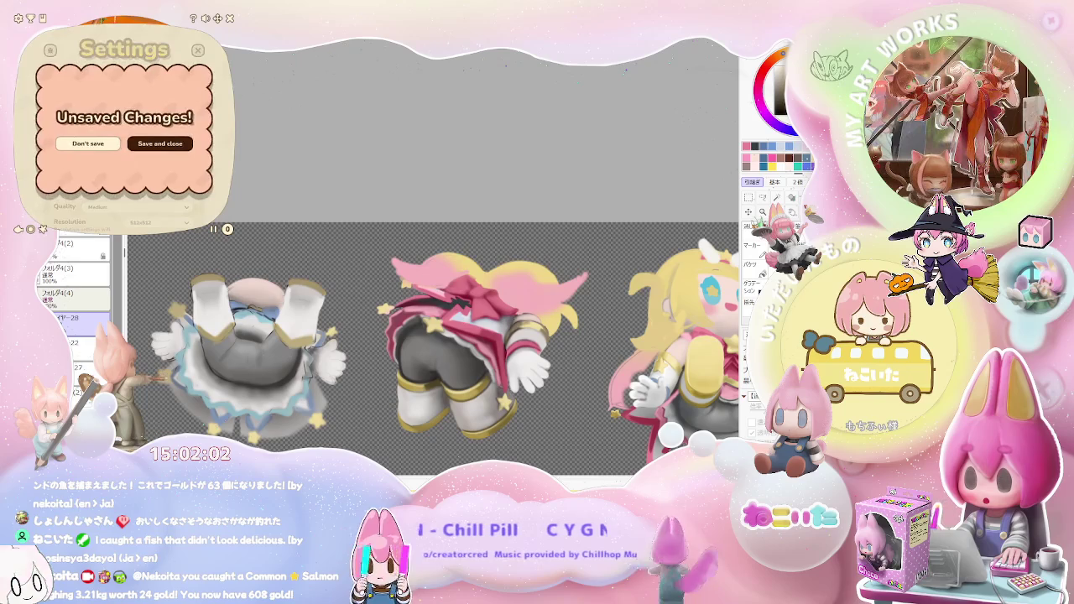
pyautogui.press('Return')
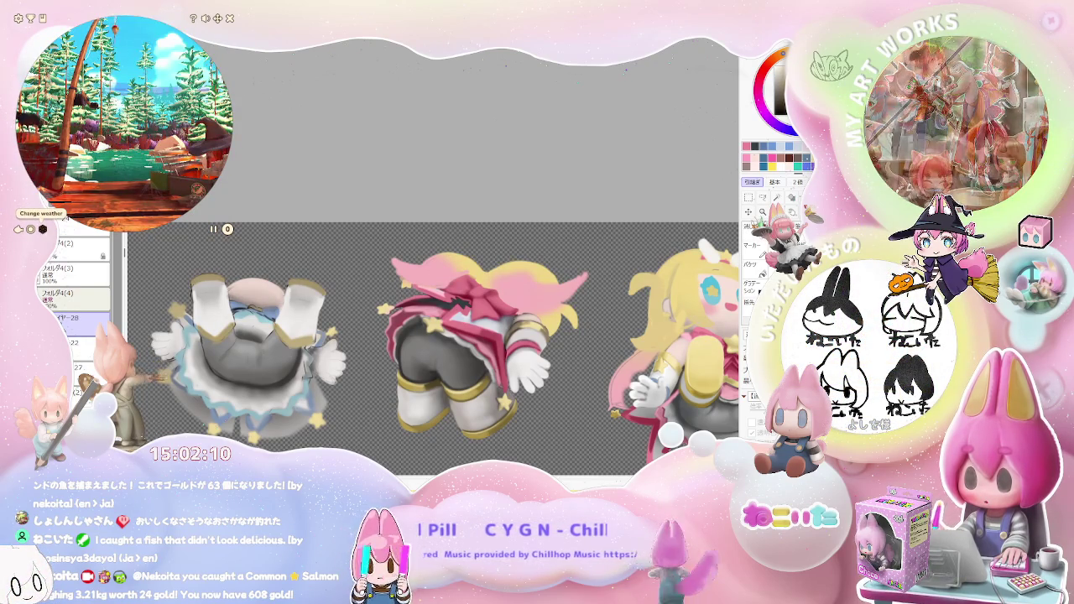
# Cycle the fishing scene's weather three times, through sunset, ending on night
pyautogui.click(43, 228)
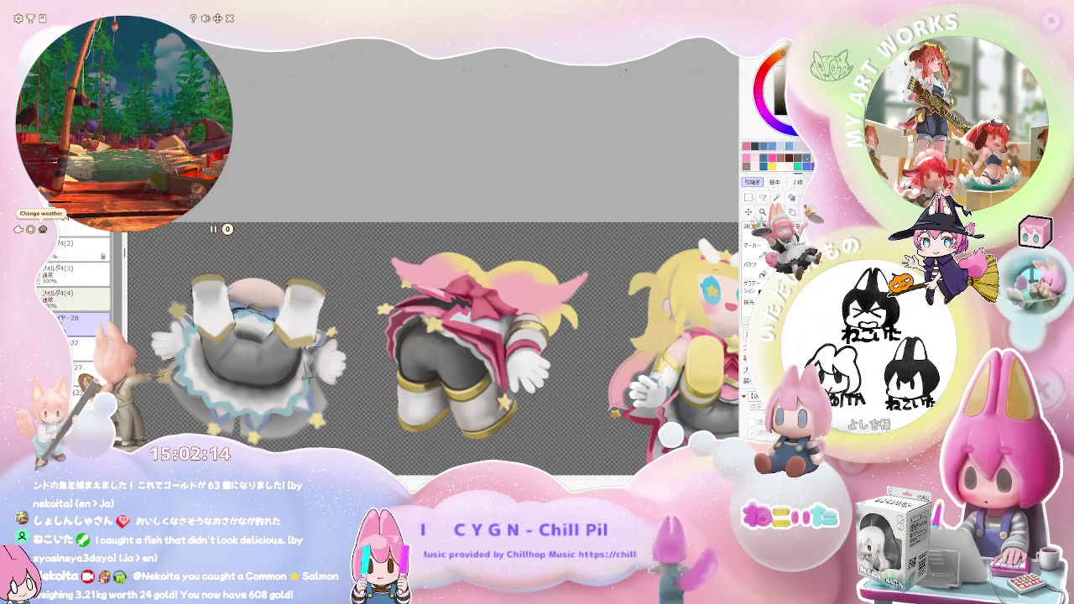
pyautogui.click(43, 228)
pyautogui.click(43, 228)
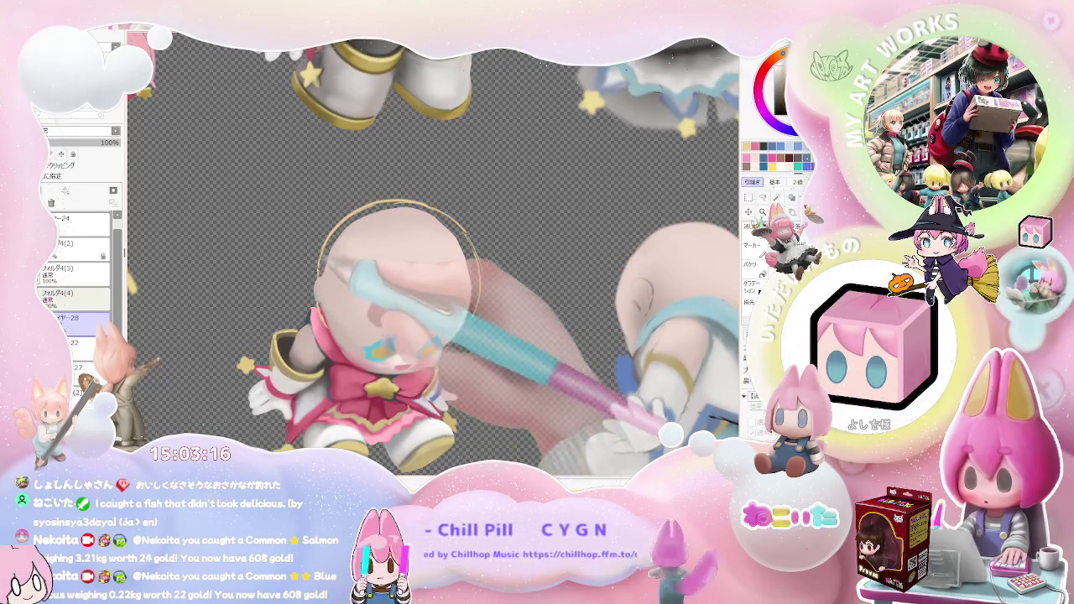
pyautogui.hotkey('ctrl', '-')
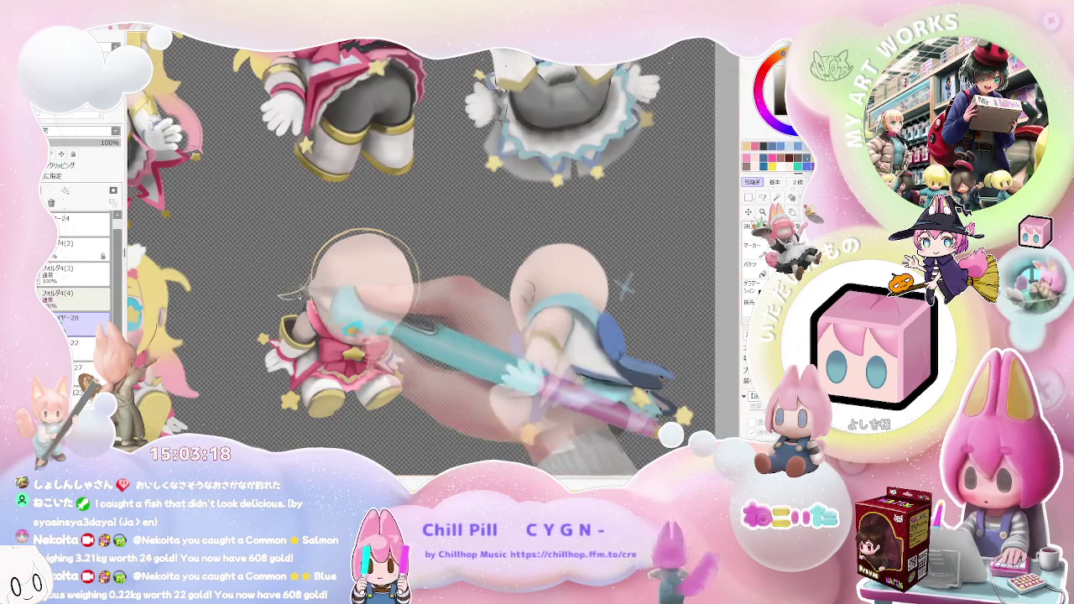
# Zoom to the lower-middle pink-outfit chibi and bucket-fill its head flat orange
pyautogui.hotkey('ctrl', '+')
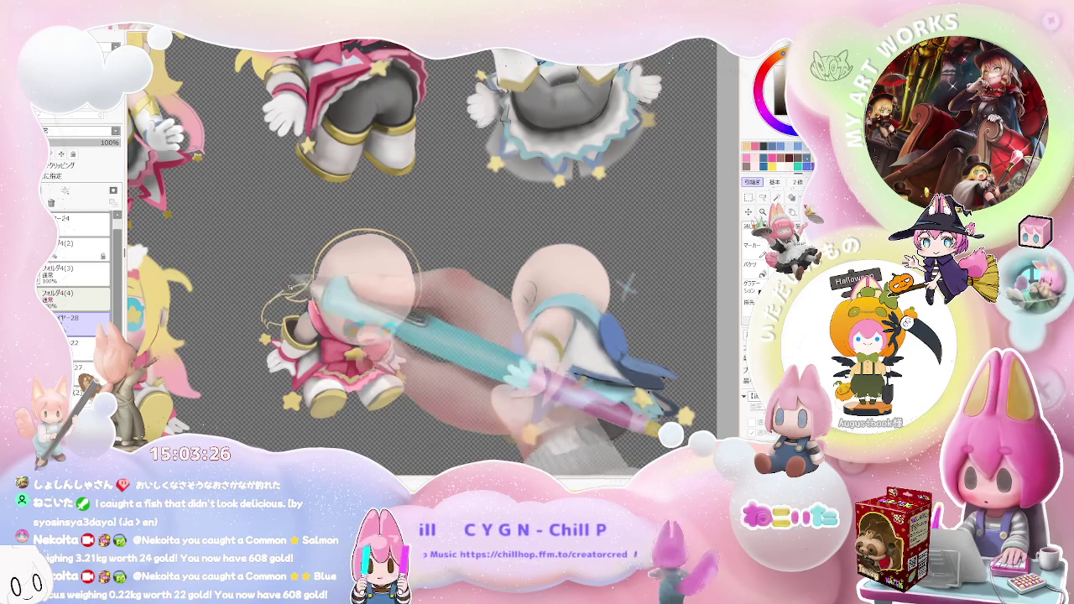
pyautogui.hotkey('ctrl', '-')
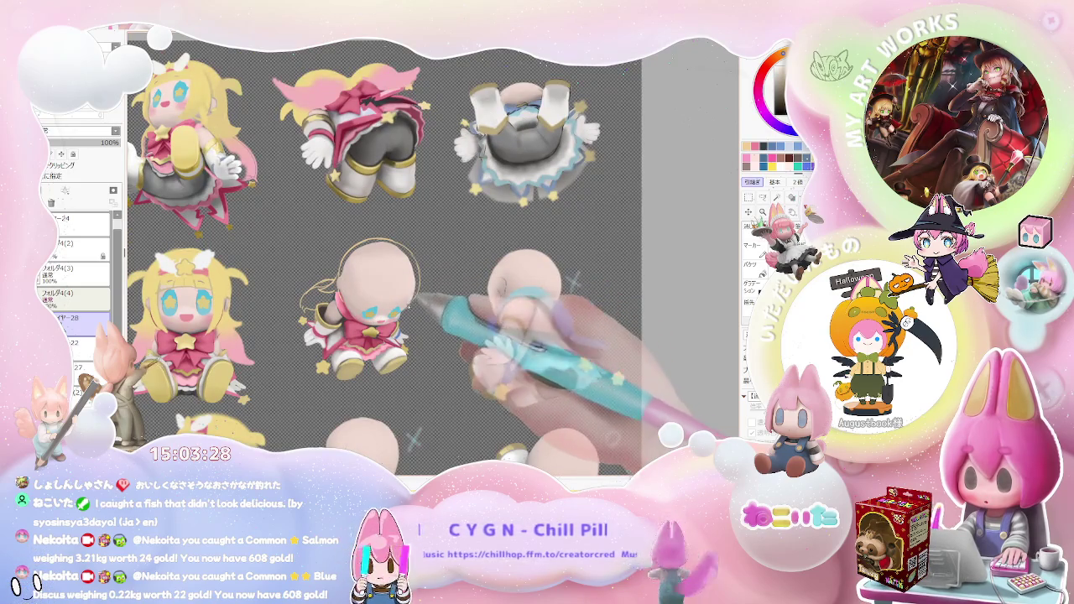
pyautogui.hotkey('ctrl', '+')
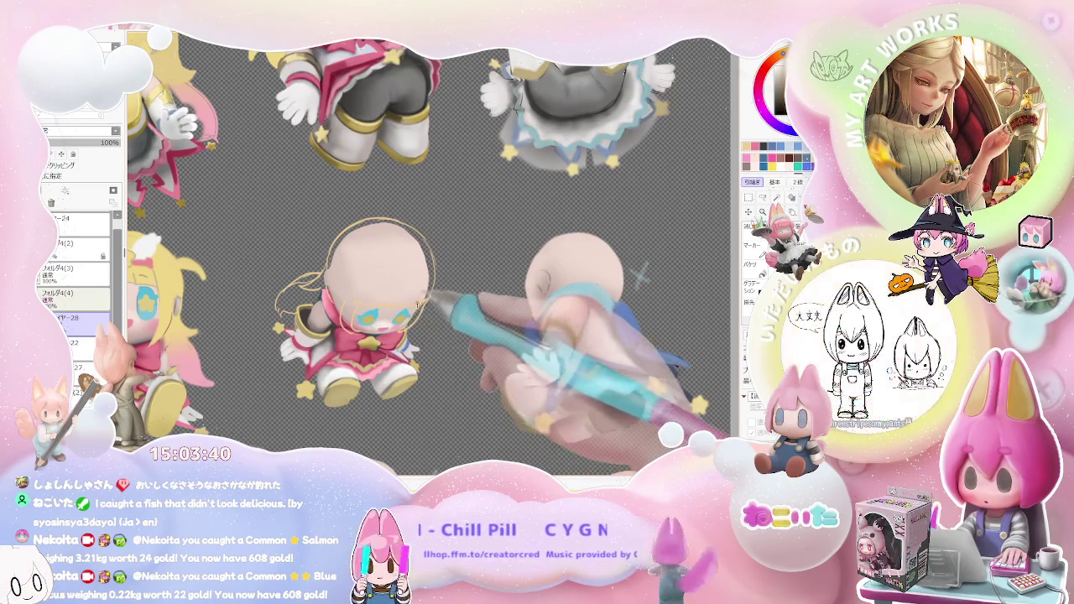
pyautogui.click(415, 293)
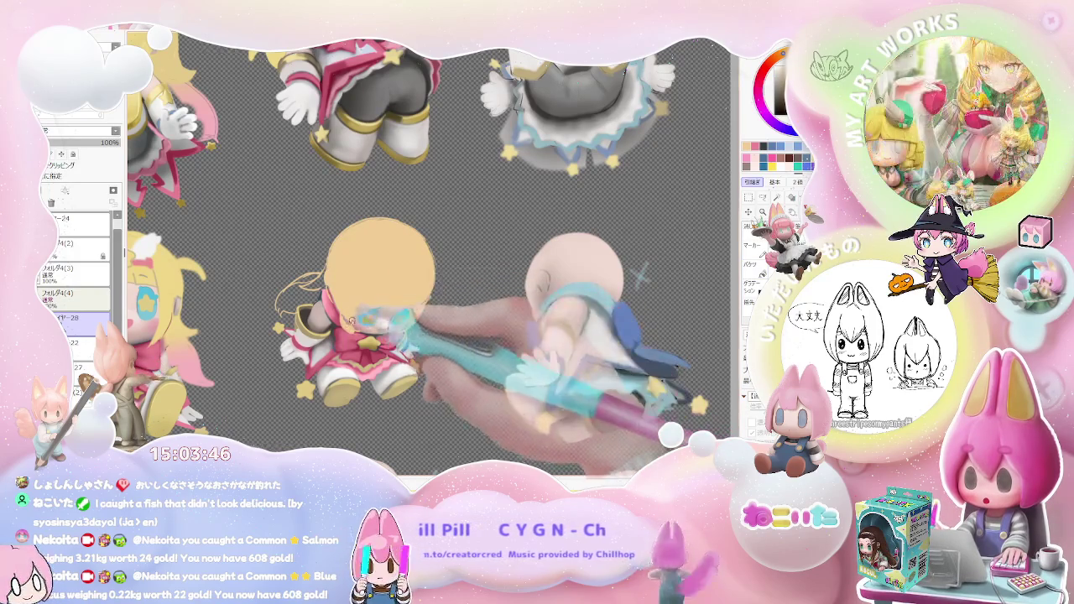
# Refill the middle chibi's hair and its left loose strands bright lemon yellow
pyautogui.scroll(2, 362, 317)
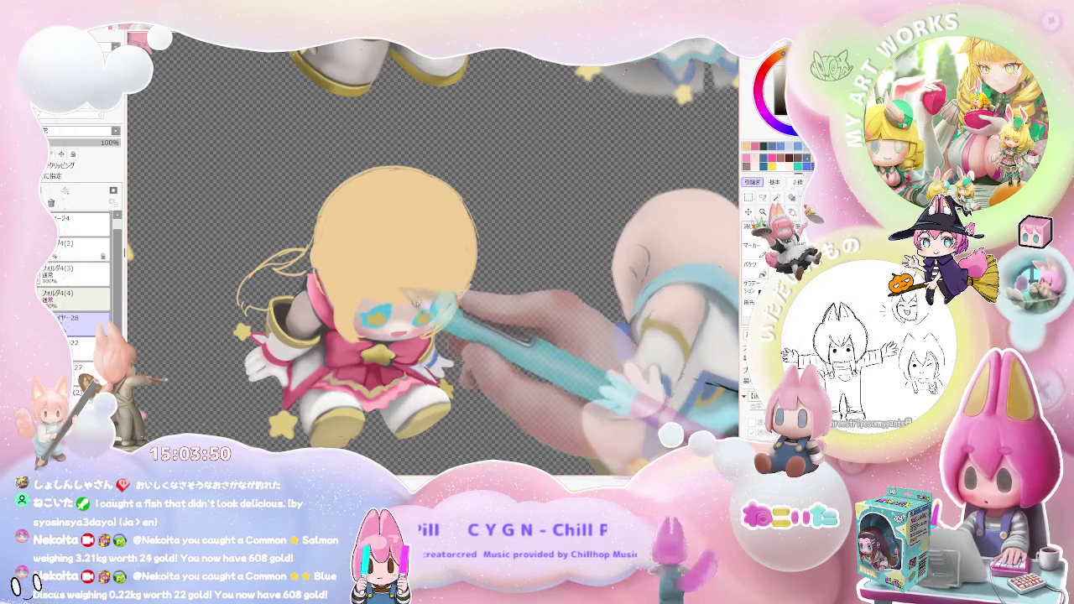
pyautogui.scroll(-1, 401, 300)
pyautogui.scroll(-1, 410, 251)
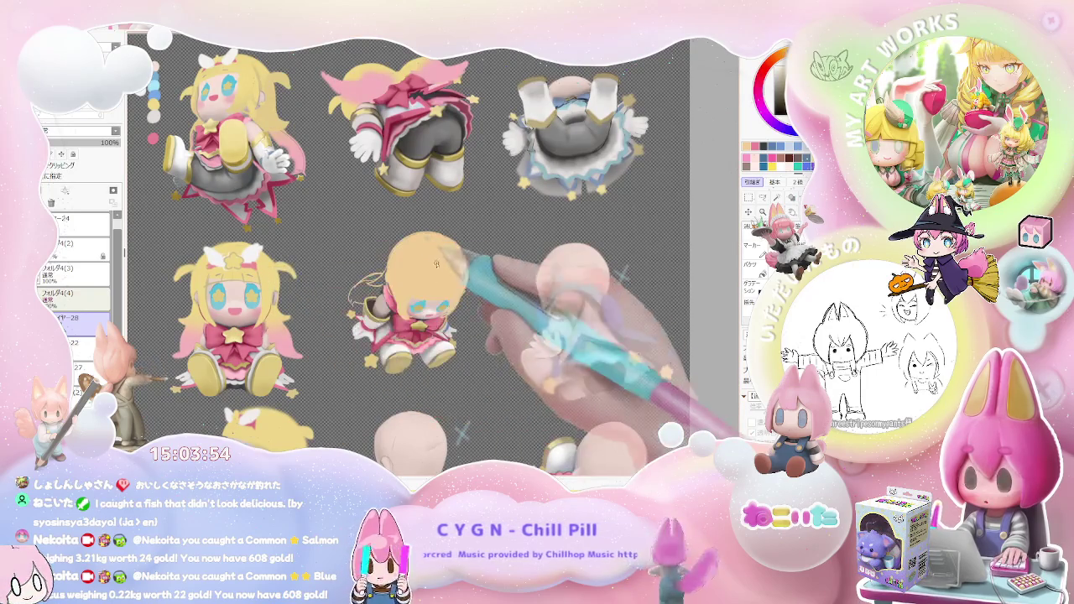
pyautogui.scroll(2, 455, 296)
pyautogui.click(453, 289)
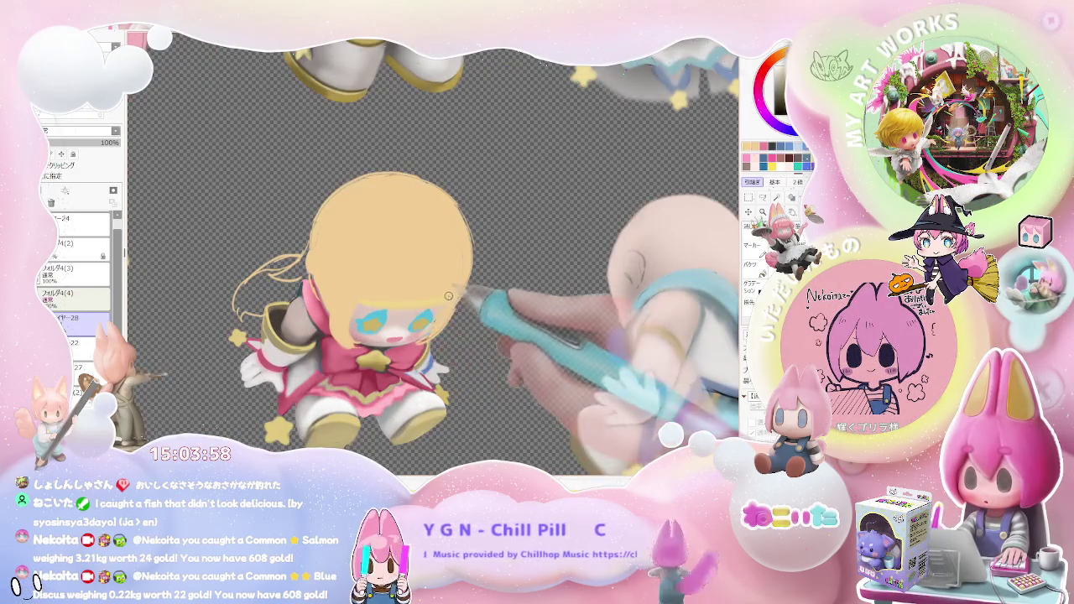
pyautogui.click(446, 297)
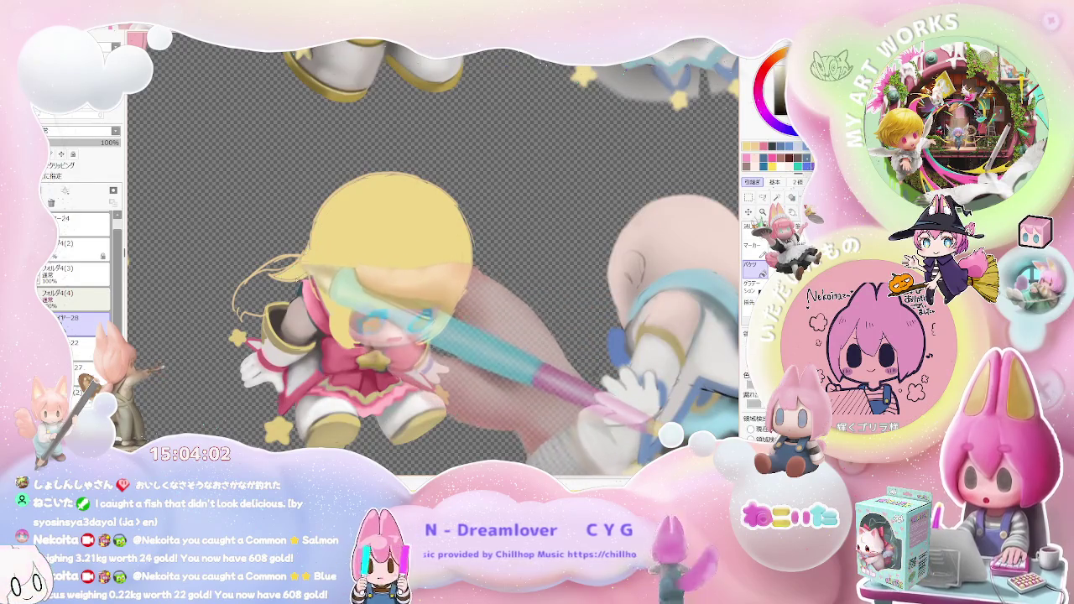
pyautogui.click(285, 281)
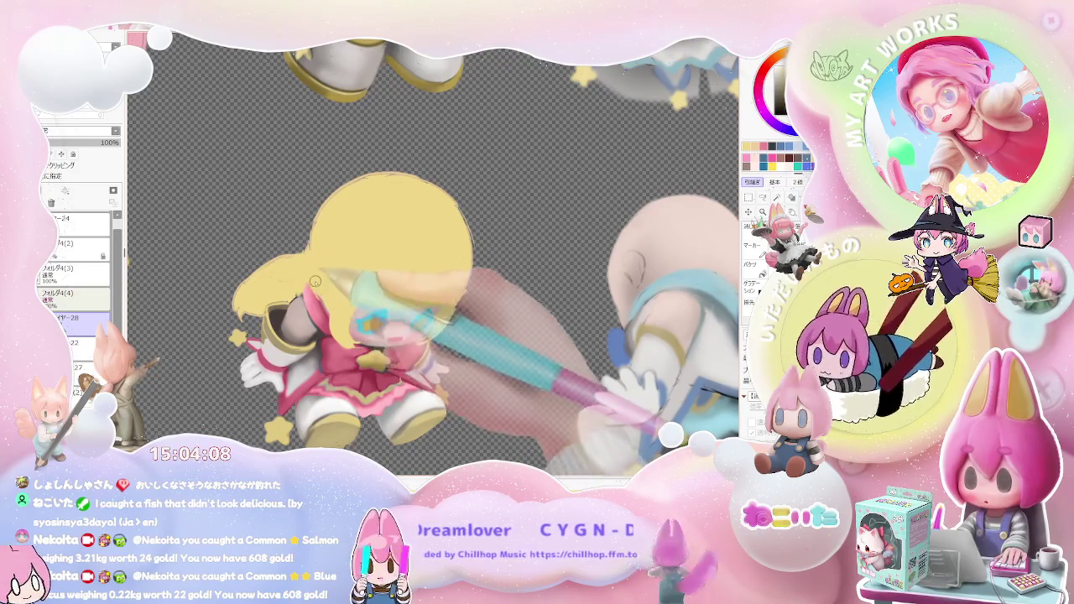
pyautogui.scroll(-2, 316, 282)
pyautogui.scroll(-2, 336, 277)
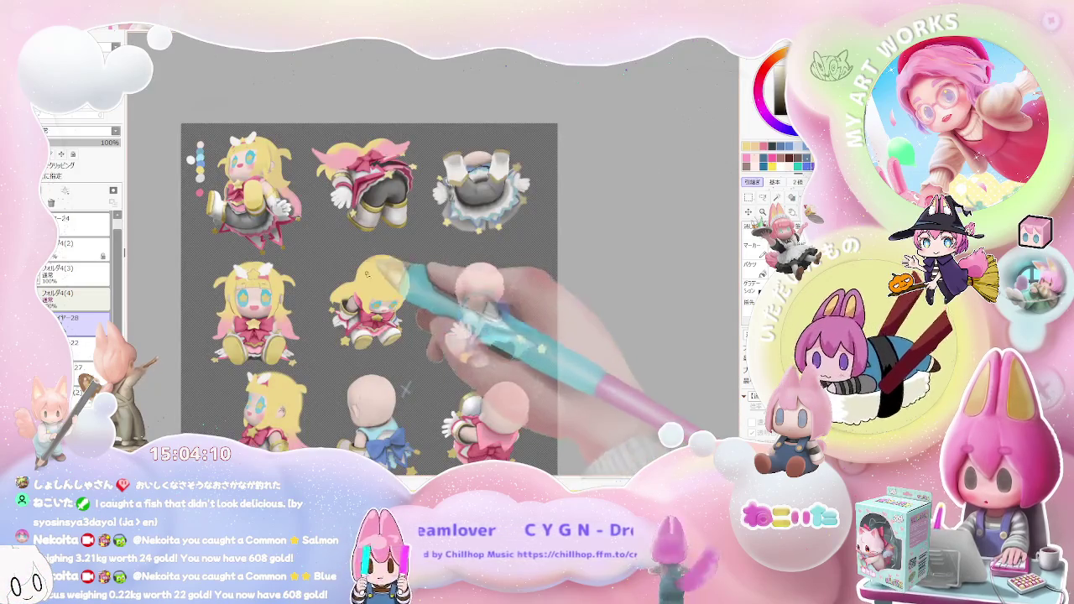
pyautogui.scroll(3, 366, 270)
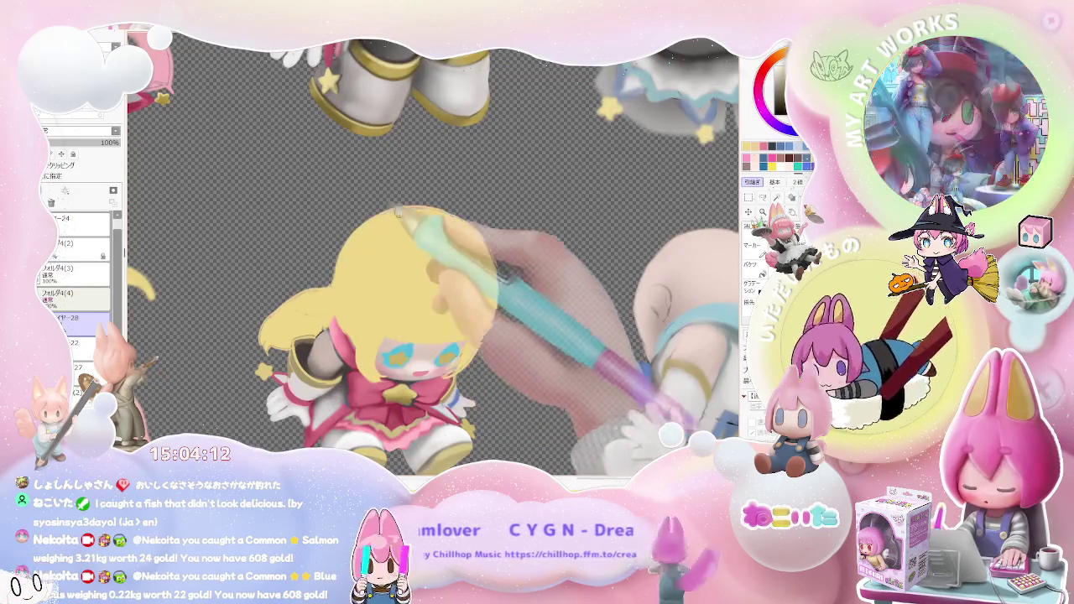
pyautogui.scroll(-1, 412, 246)
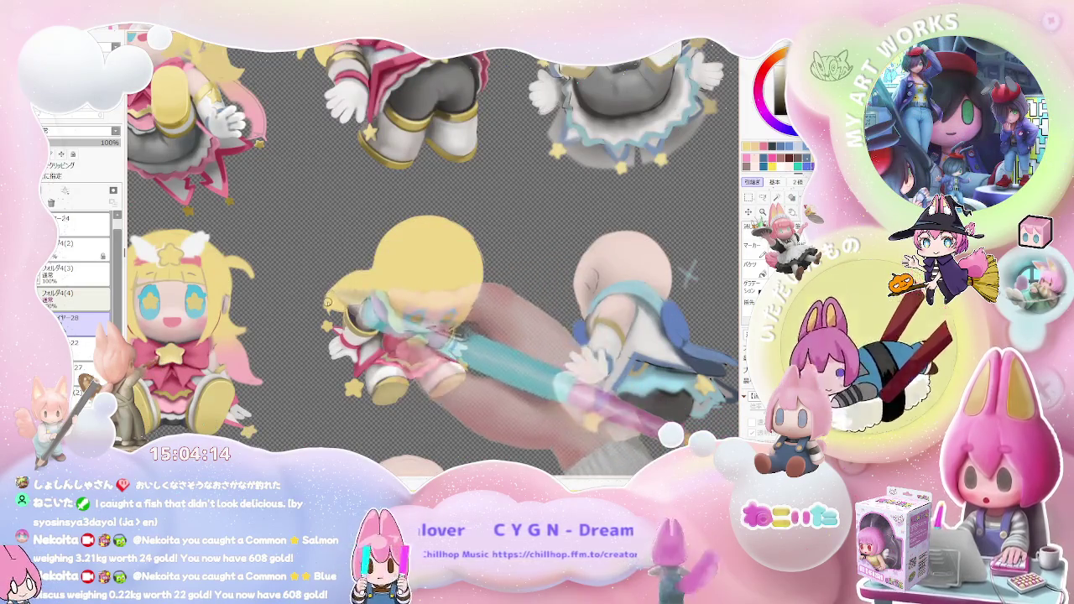
pyautogui.scroll(-1, 389, 269)
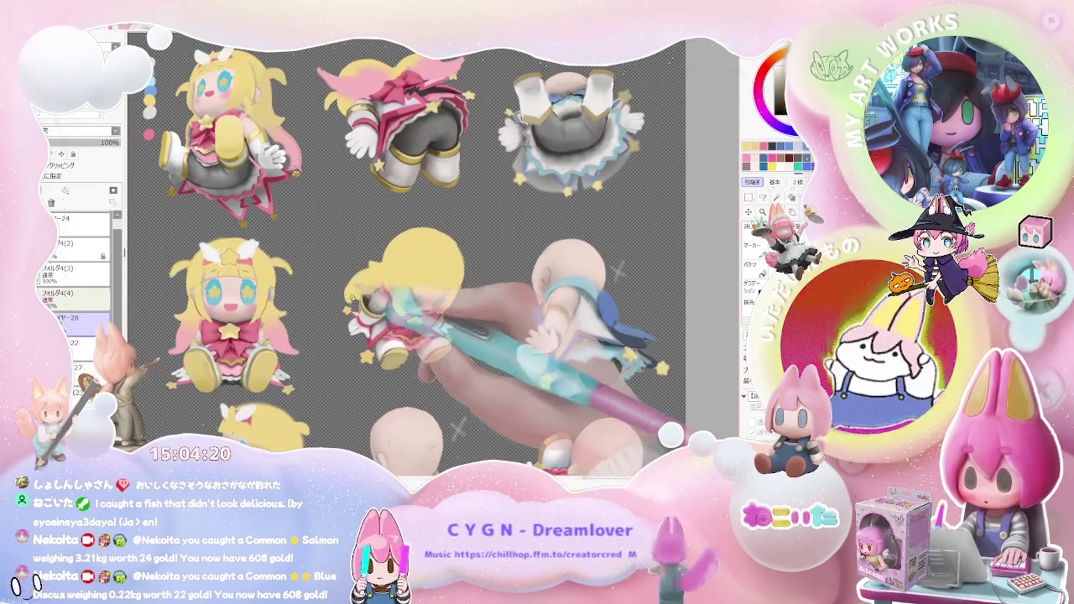
pyautogui.scroll(1, 352, 291)
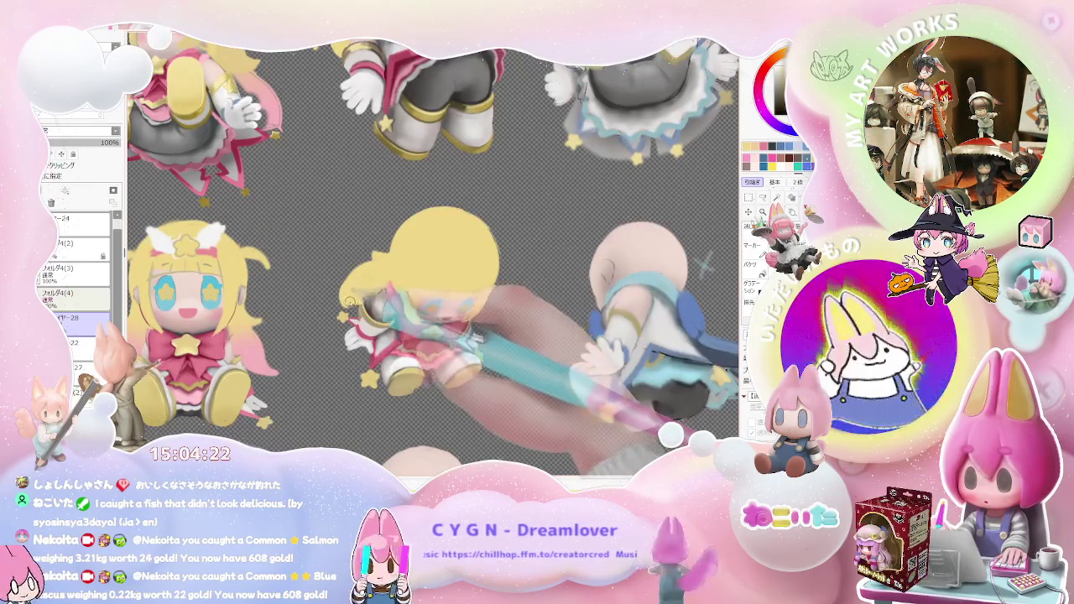
pyautogui.scroll(-1, 427, 294)
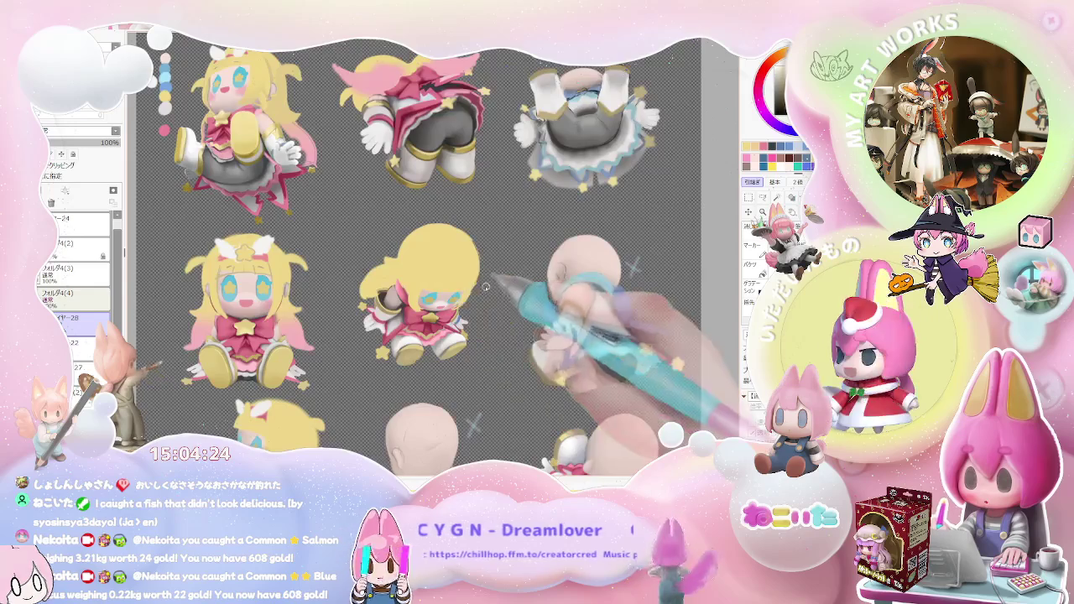
pyautogui.scroll(1, 482, 277)
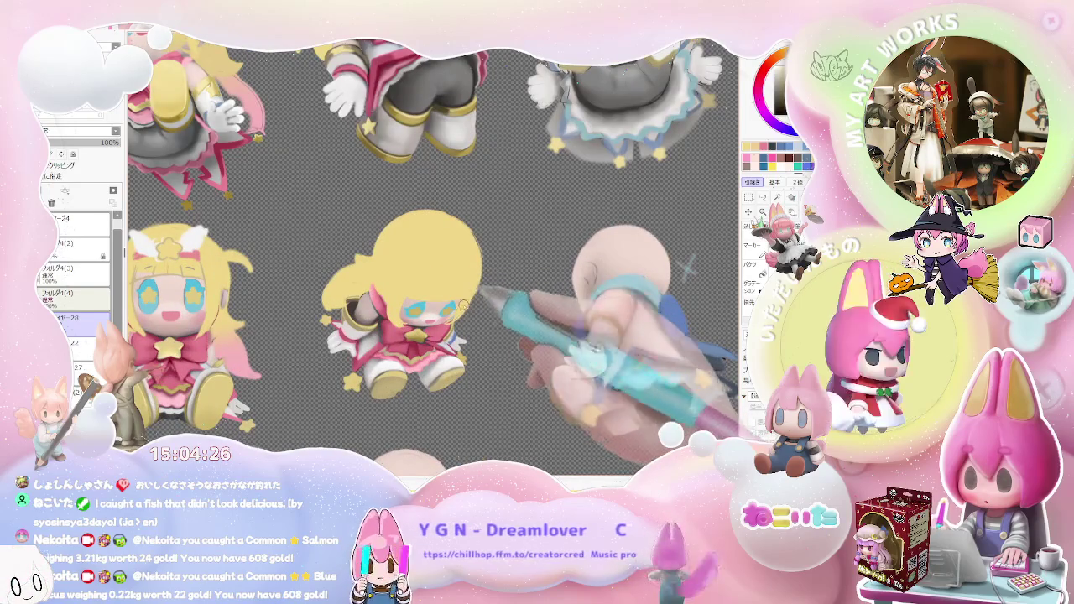
pyautogui.scroll(1, 461, 296)
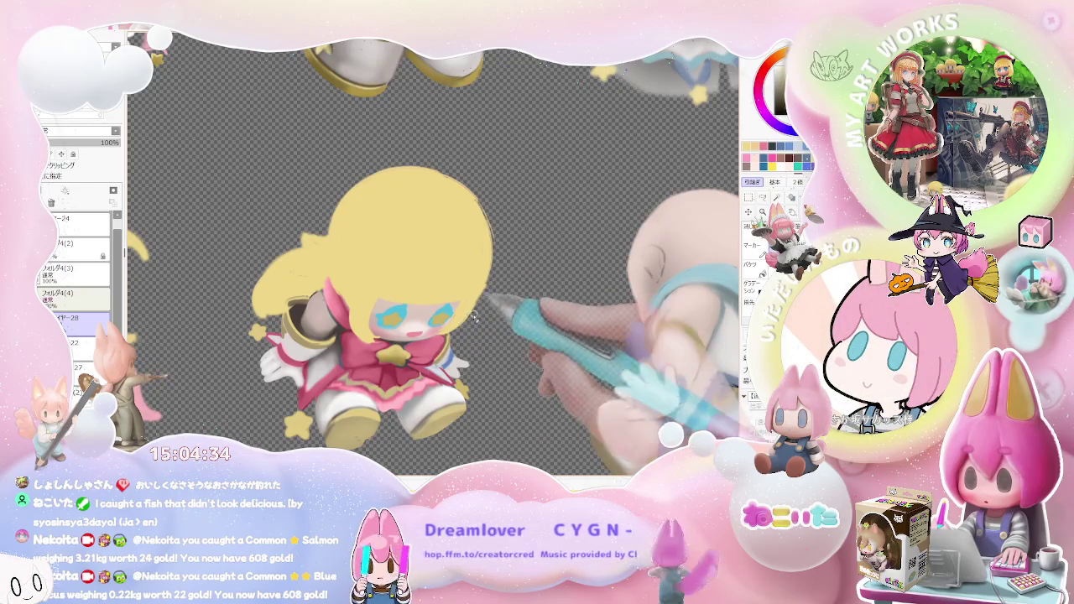
pyautogui.scroll(-2, 481, 306)
pyautogui.scroll(2, 409, 294)
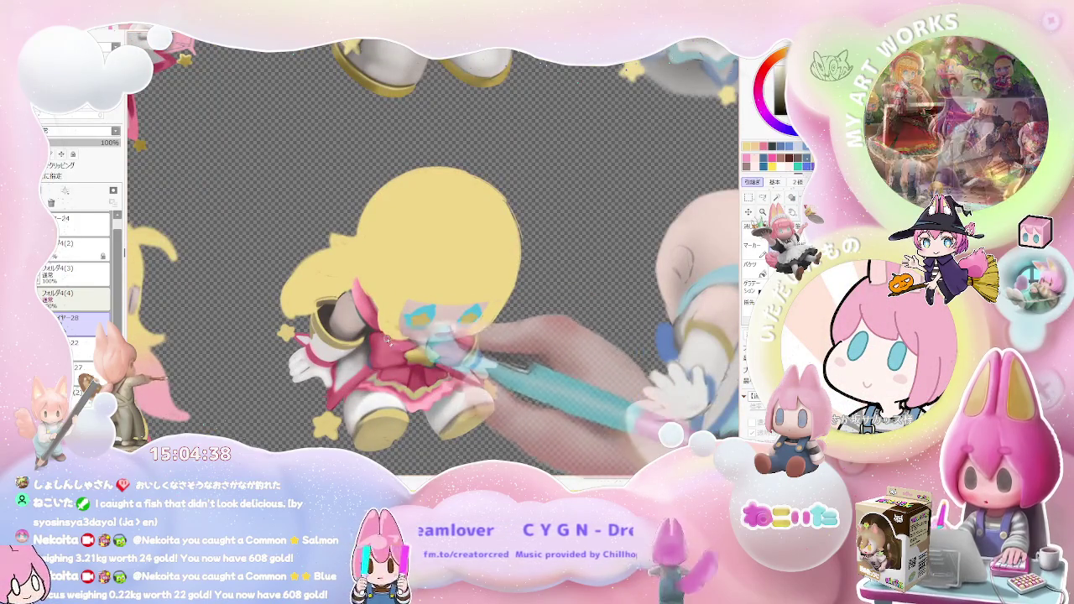
pyautogui.scroll(-2, 437, 327)
pyautogui.scroll(-1, 467, 313)
pyautogui.scroll(1, 467, 313)
pyautogui.scroll(1, 437, 331)
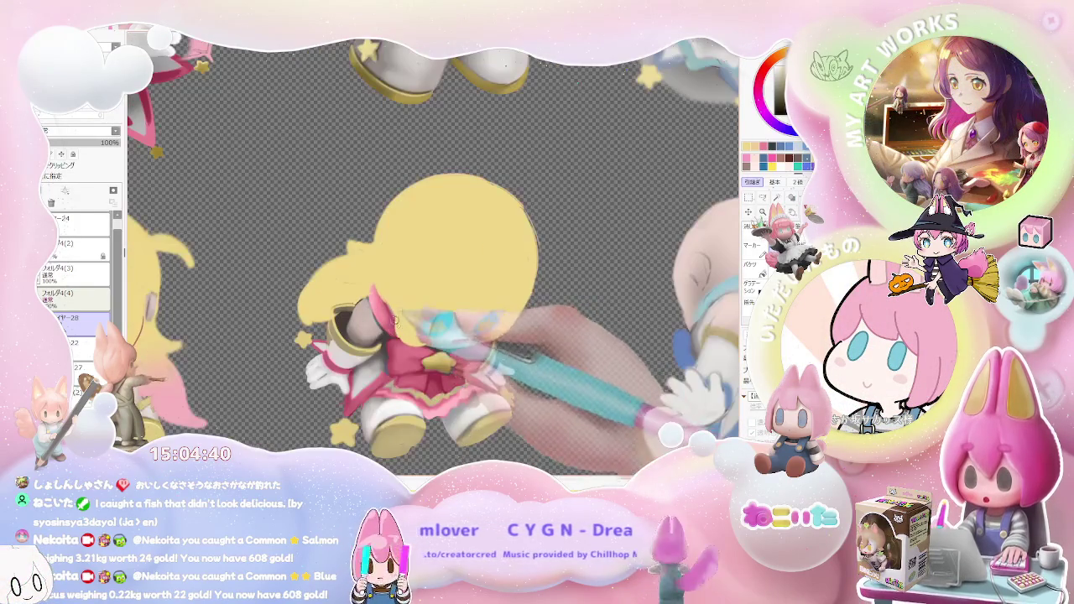
pyautogui.scroll(-1, 418, 349)
pyautogui.scroll(-1, 445, 332)
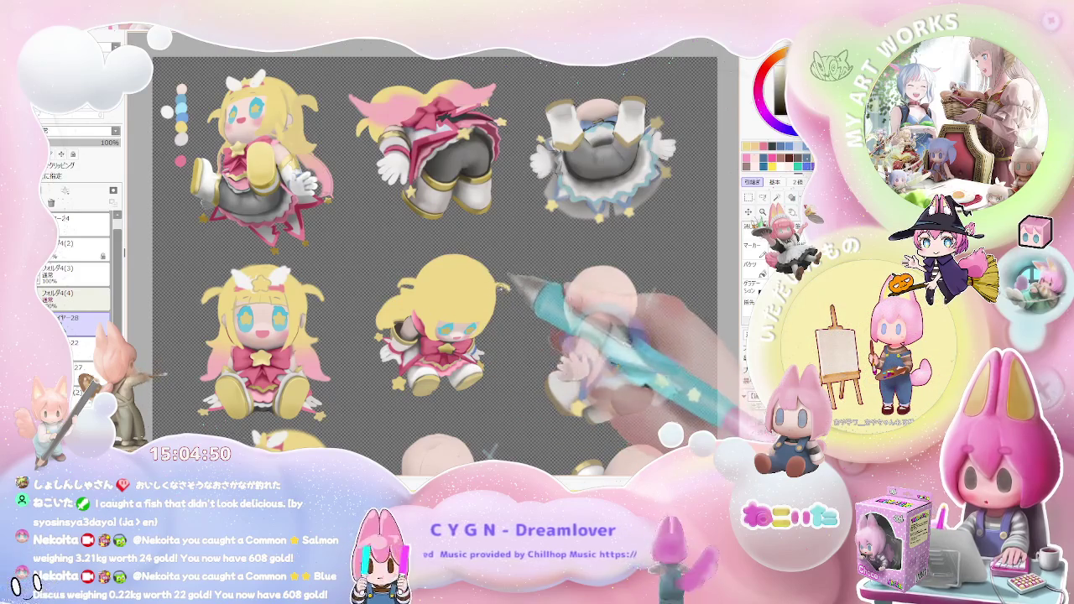
pyautogui.scroll(-2, 512, 281)
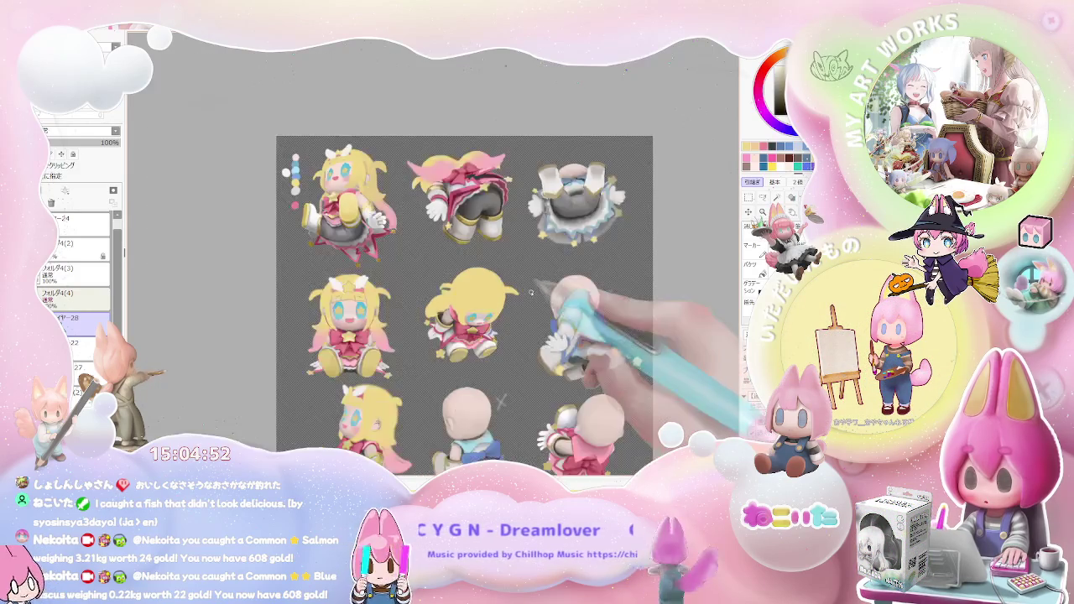
pyautogui.scroll(-2, 524, 285)
pyautogui.scroll(2, 533, 292)
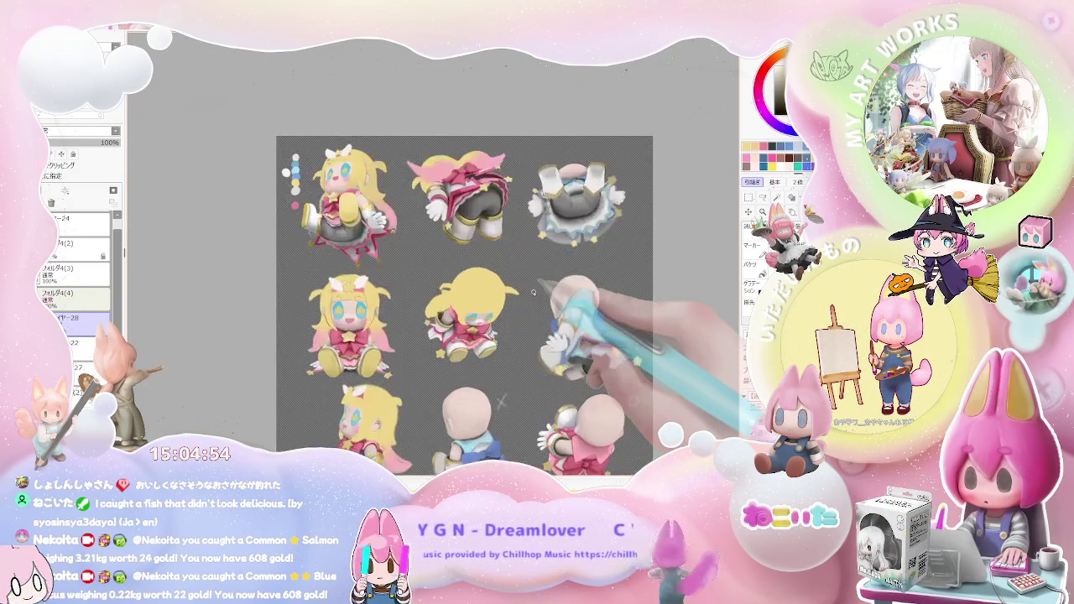
pyautogui.press(']')
pyautogui.scroll(1, 484, 305)
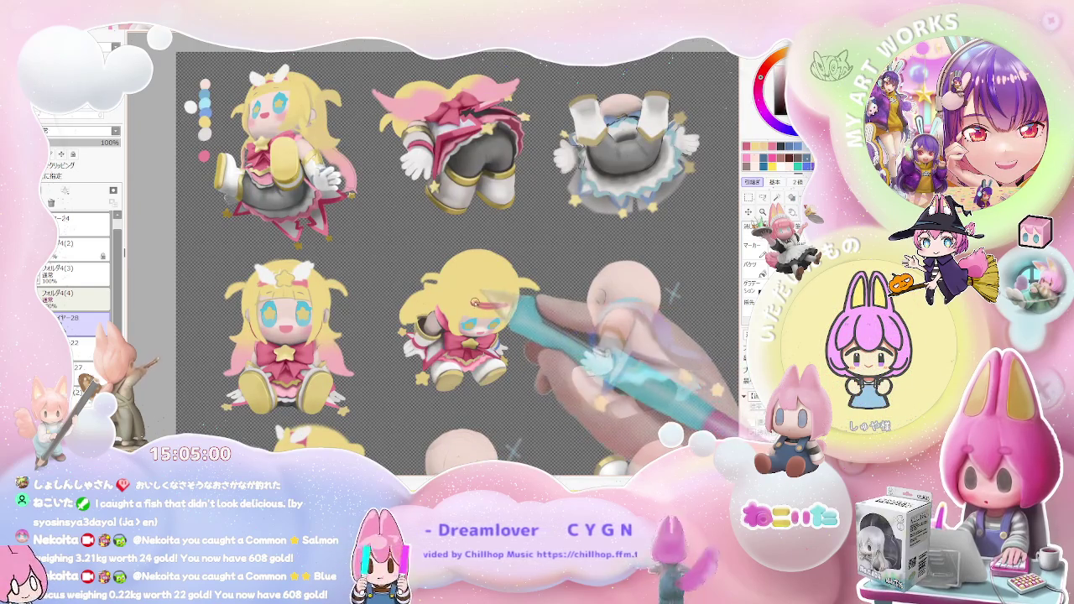
# Brush two pink strokes across the centre chibi's yellow bangs, then zoom out to review
pyautogui.moveTo(475, 302); pyautogui.dragTo(512, 304)
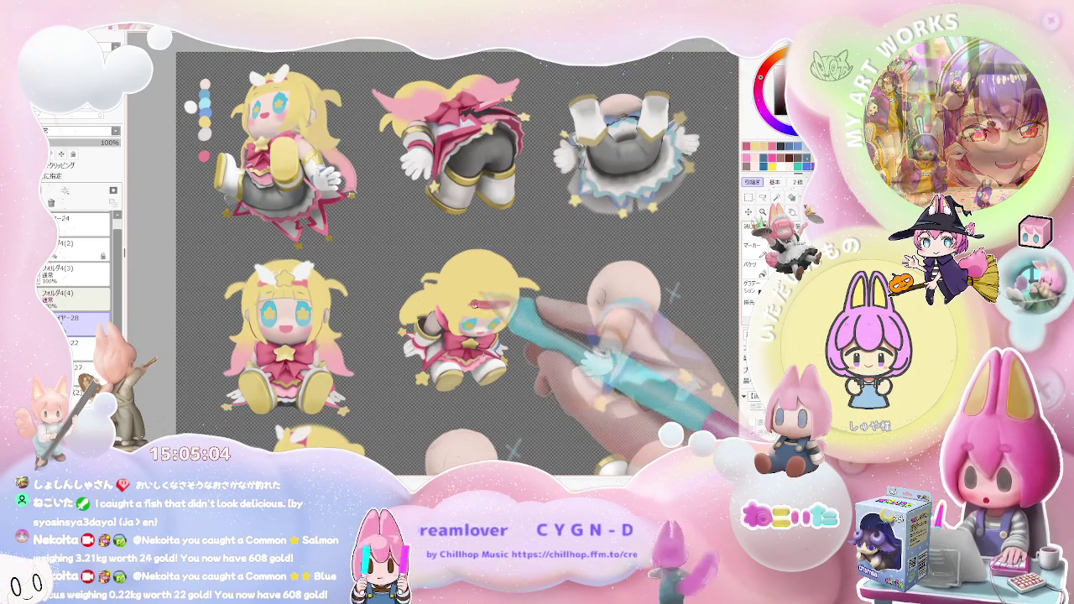
pyautogui.moveTo(472, 300); pyautogui.dragTo(493, 303)
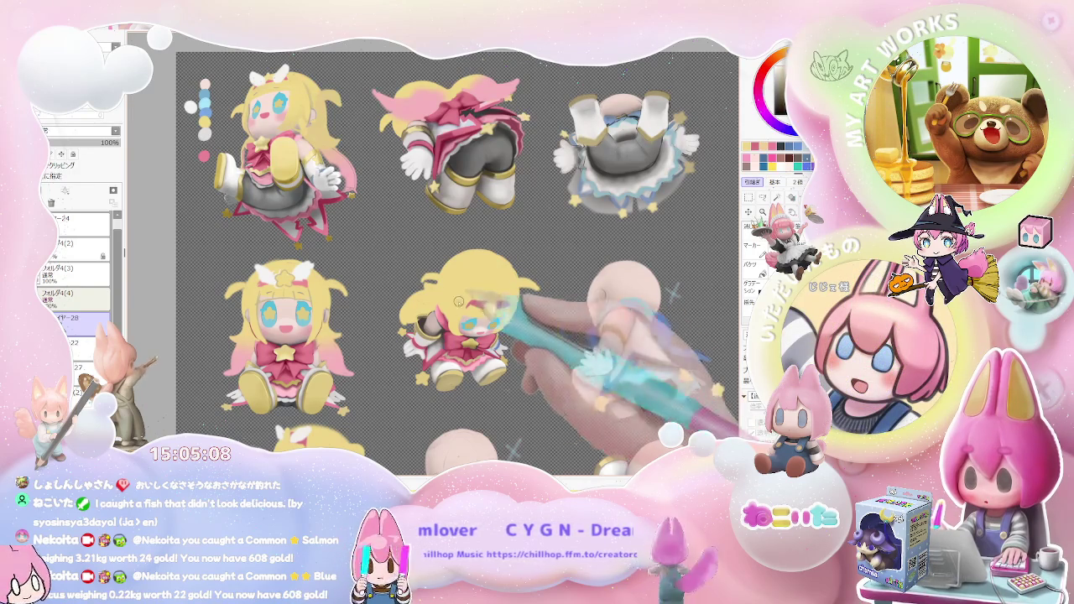
pyautogui.scroll(2, 295, 282)
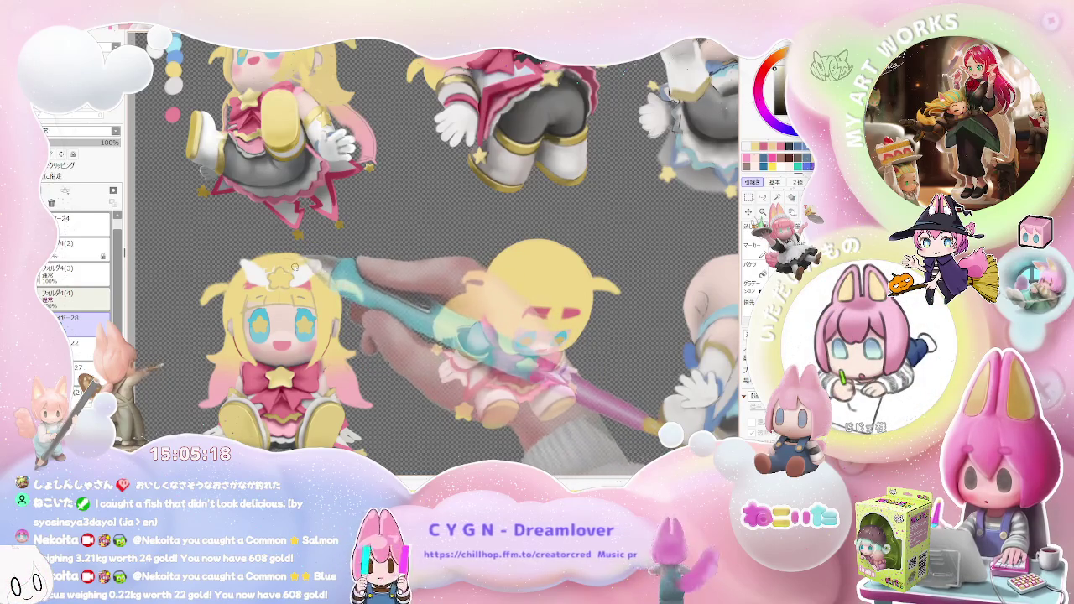
pyautogui.scroll(-1, 304, 260)
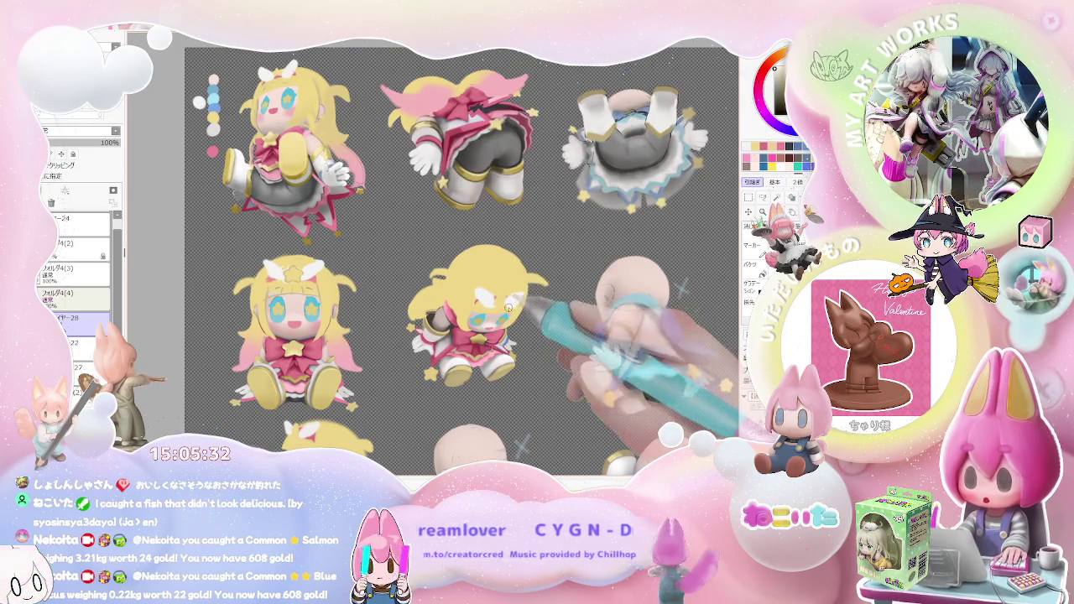
pyautogui.hotkey('ctrl', '-')
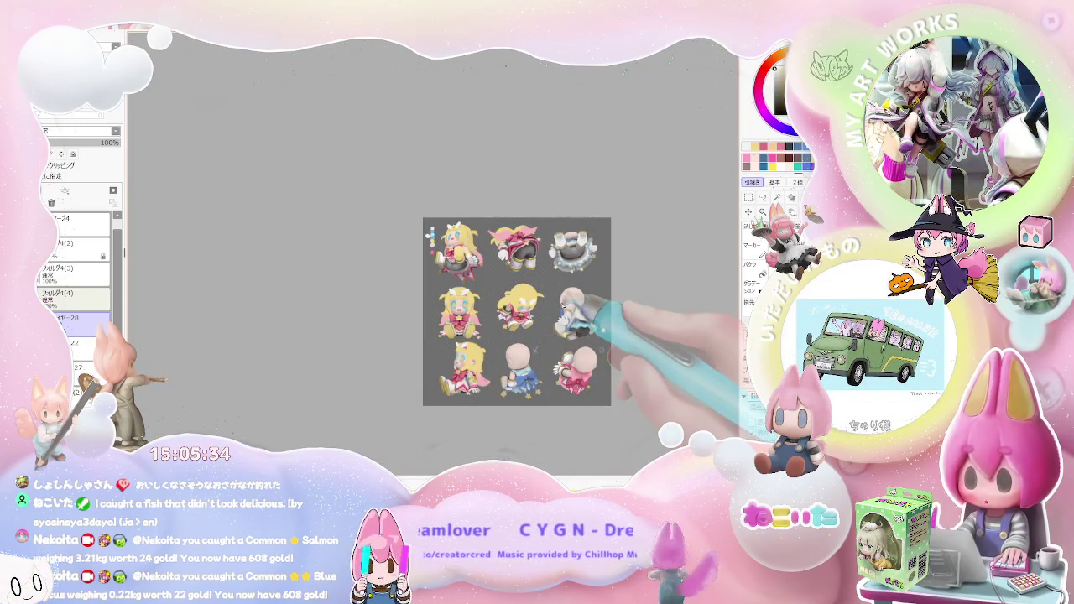
pyautogui.scroll(2, 563, 306)
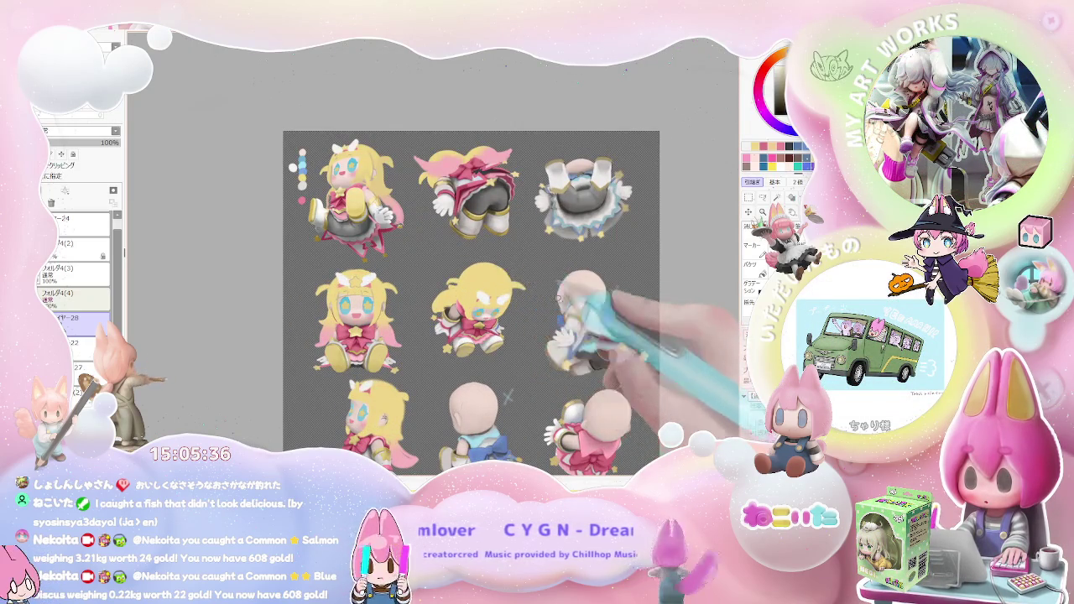
pyautogui.hotkey('ctrl', '-')
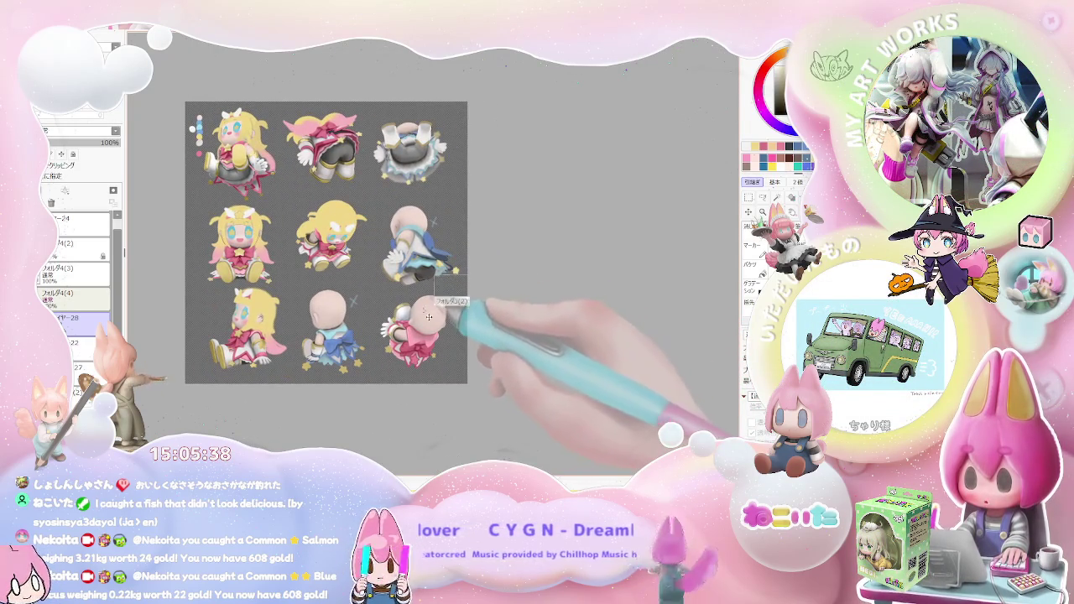
pyautogui.scroll(1, 503, 311)
pyautogui.scroll(2, 436, 311)
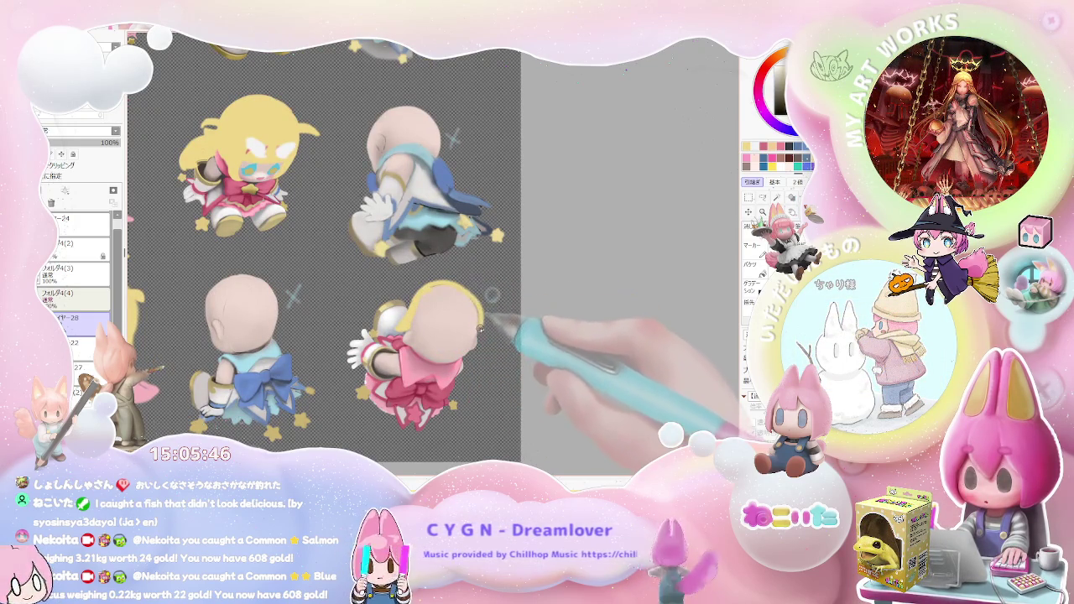
pyautogui.moveTo(425, 312)
pyautogui.mouseDown()
pyautogui.moveTo(473, 308)
pyautogui.moveTo(428, 288)
pyautogui.moveTo(482, 305)
pyautogui.mouseUp()
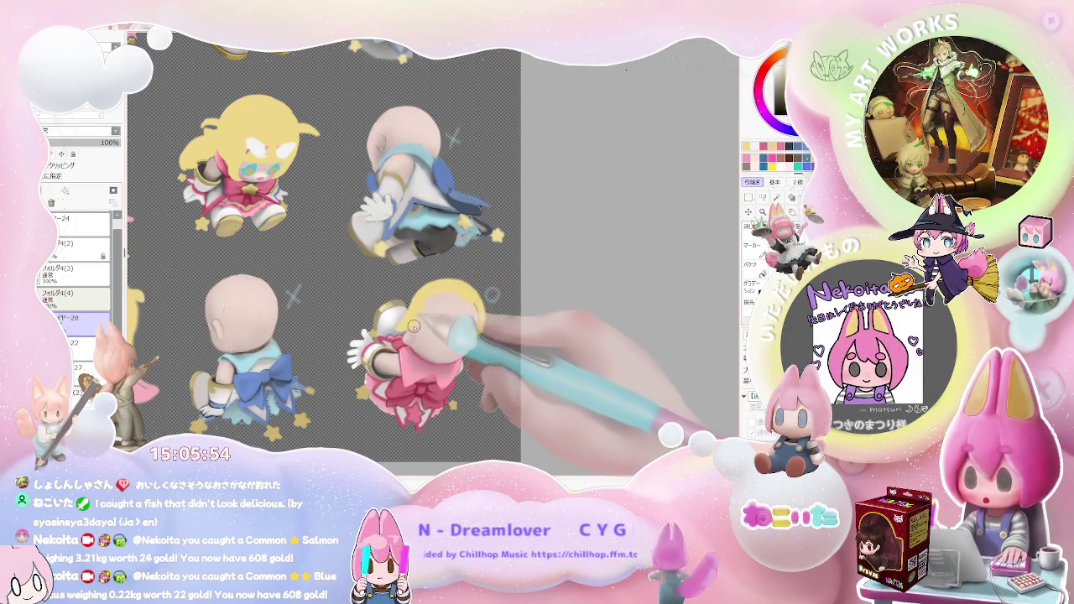
# Extend the bottom-right figure's yellow hair down and left over its face
pyautogui.moveTo(417, 334); pyautogui.dragTo(473, 330)
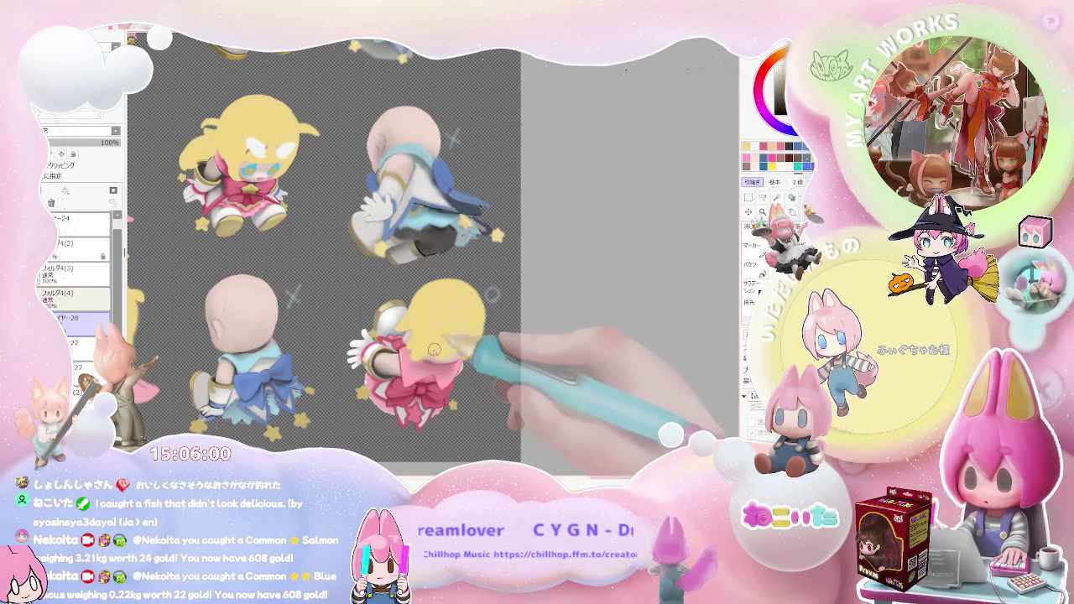
pyautogui.moveTo(439, 345)
pyautogui.mouseDown()
pyautogui.moveTo(408, 351)
pyautogui.moveTo(417, 376)
pyautogui.moveTo(399, 366)
pyautogui.moveTo(381, 393)
pyautogui.mouseUp()
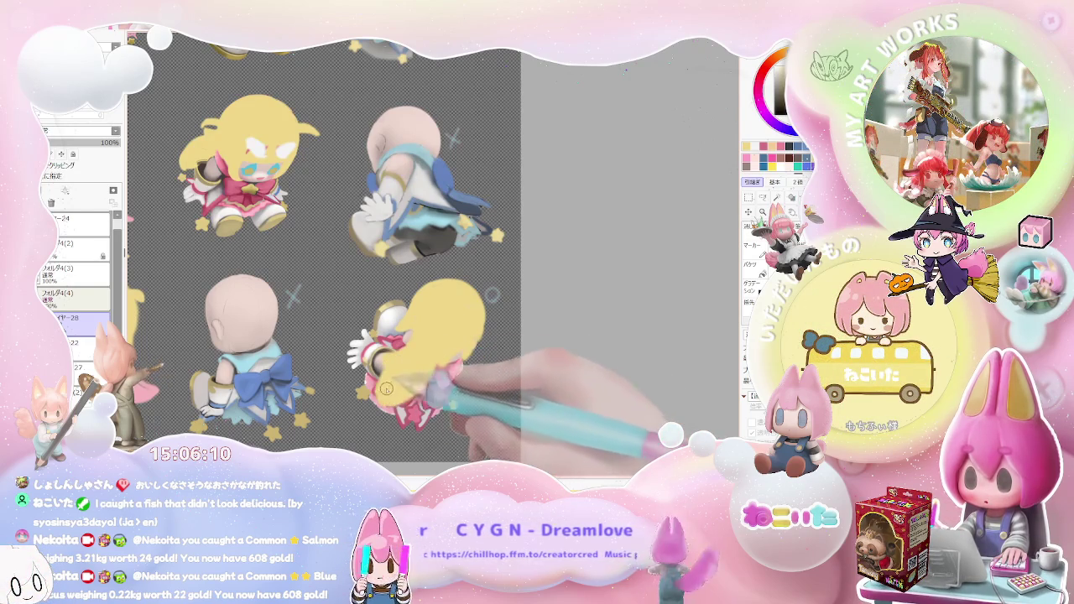
pyautogui.moveTo(388, 390); pyautogui.dragTo(397, 402)
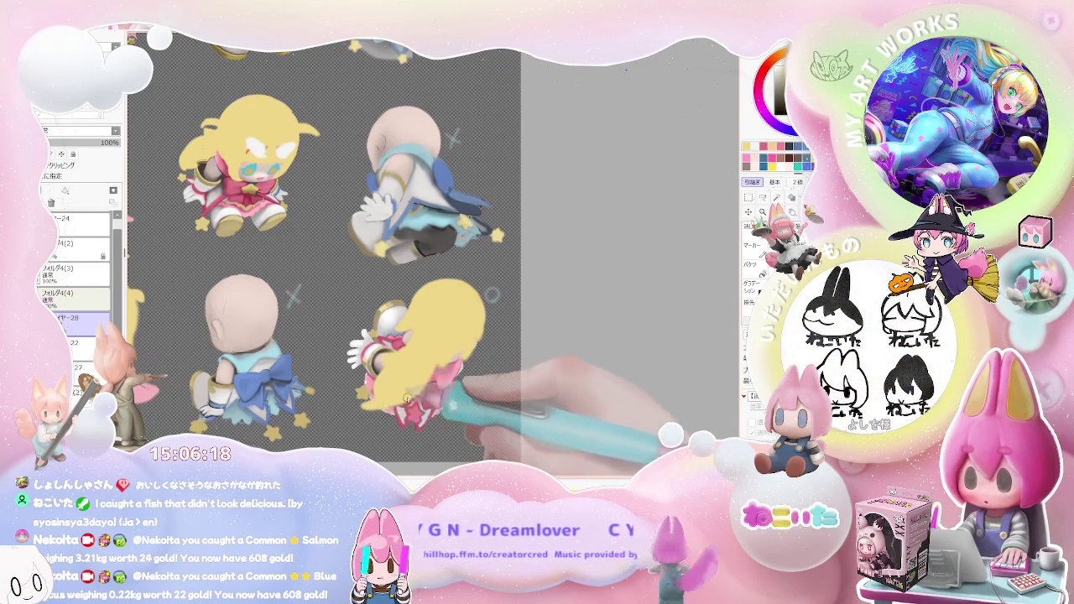
# Enlarge the brush and zoom out to view the whole nine-pose chibi sheet
pyautogui.scroll(-1, 442, 361)
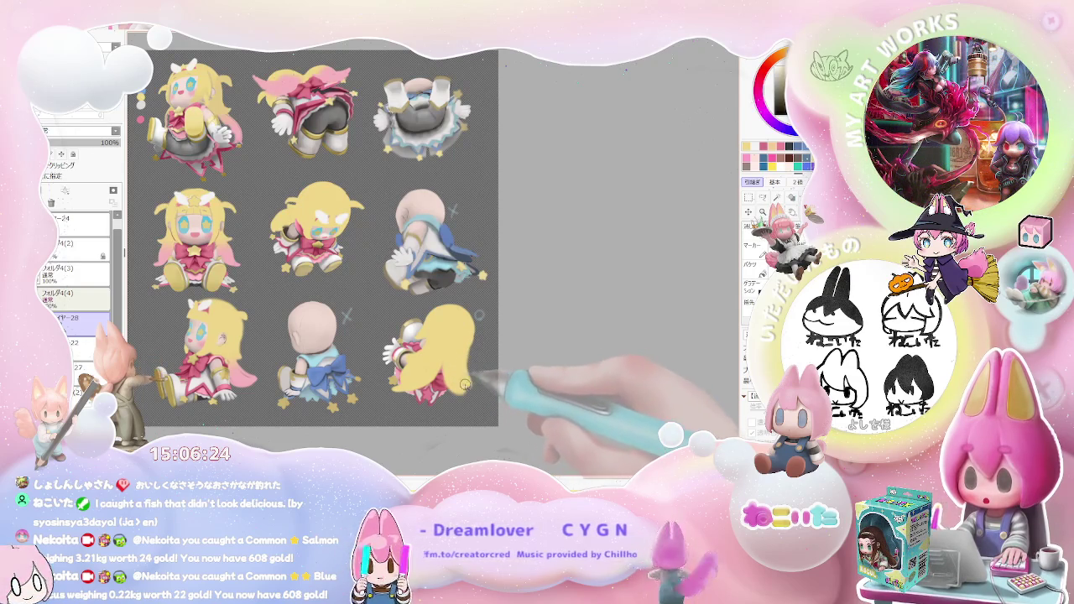
pyautogui.scroll(-1, 463, 376)
pyautogui.scroll(1, 466, 382)
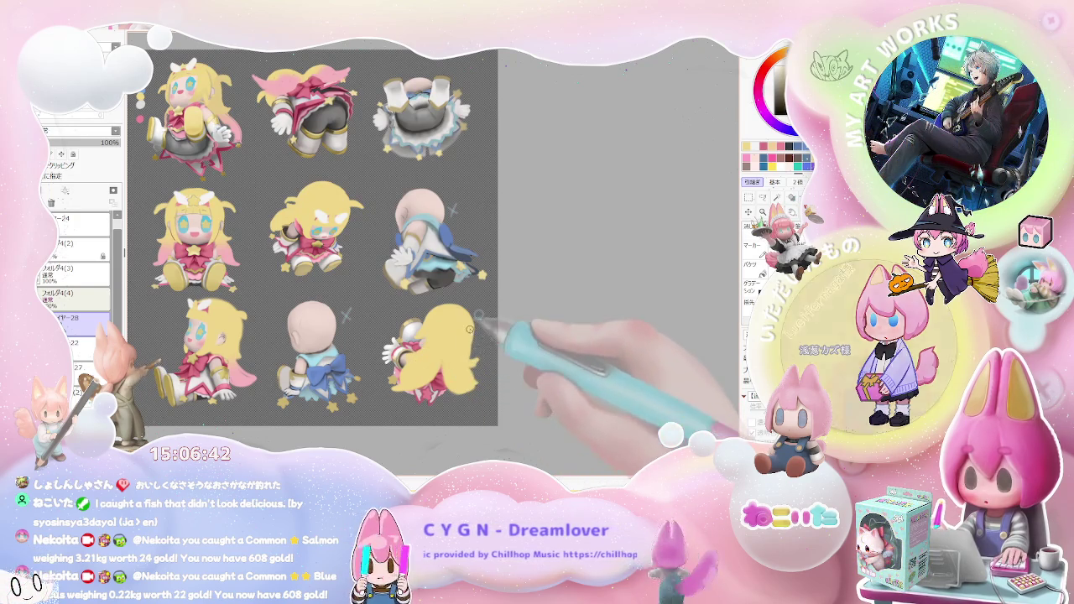
pyautogui.press('[')
pyautogui.scroll(1, 435, 319)
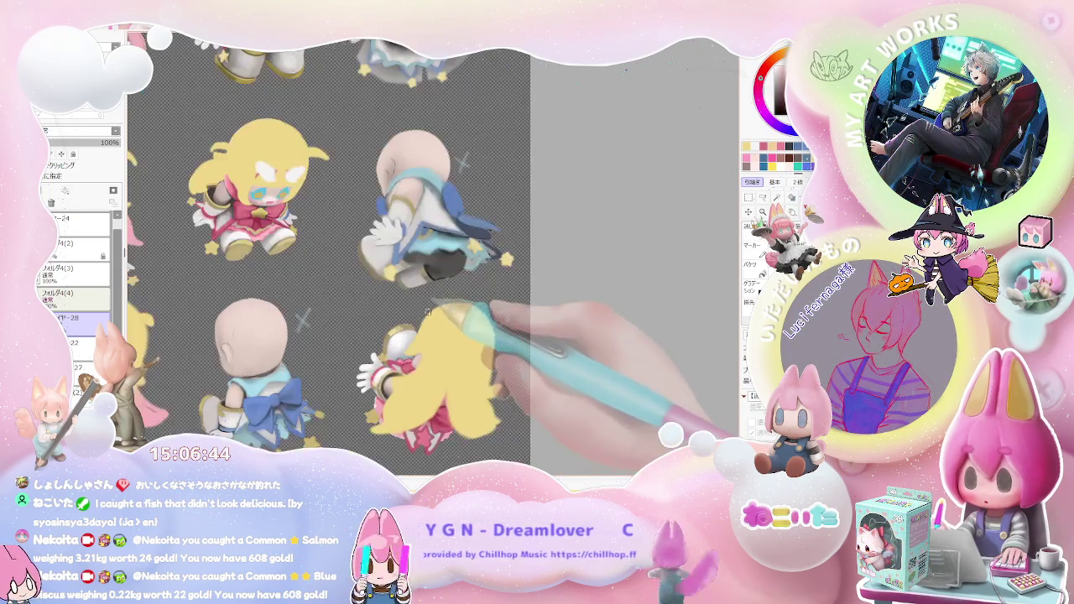
pyautogui.scroll(-1, 434, 310)
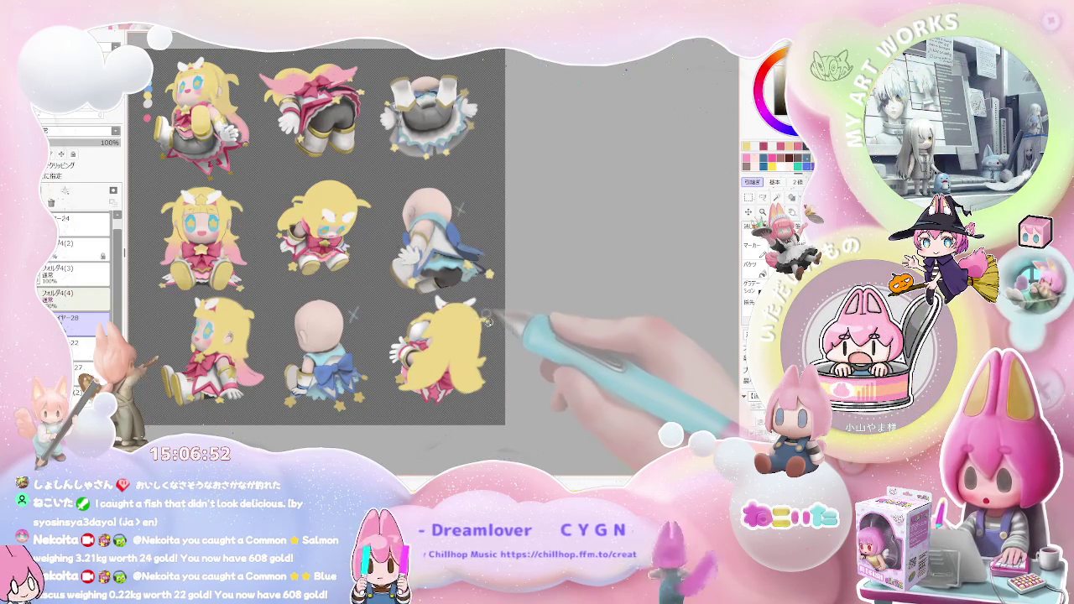
pyautogui.scroll(-1, 513, 326)
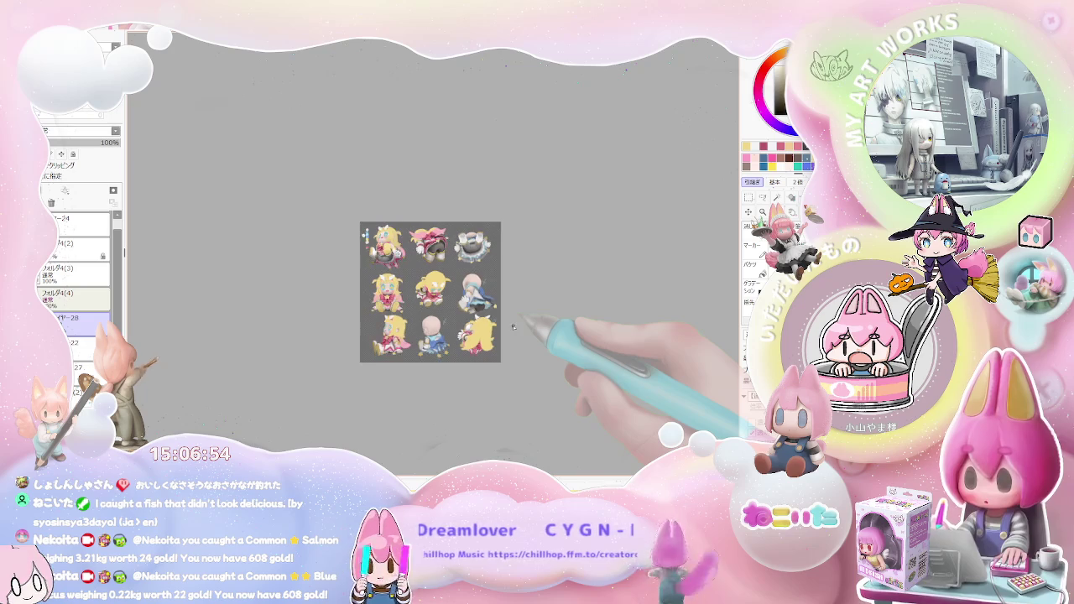
# Zoom in on the top-left blonde chibi until her face fills the window
pyautogui.scroll(2, 512, 327)
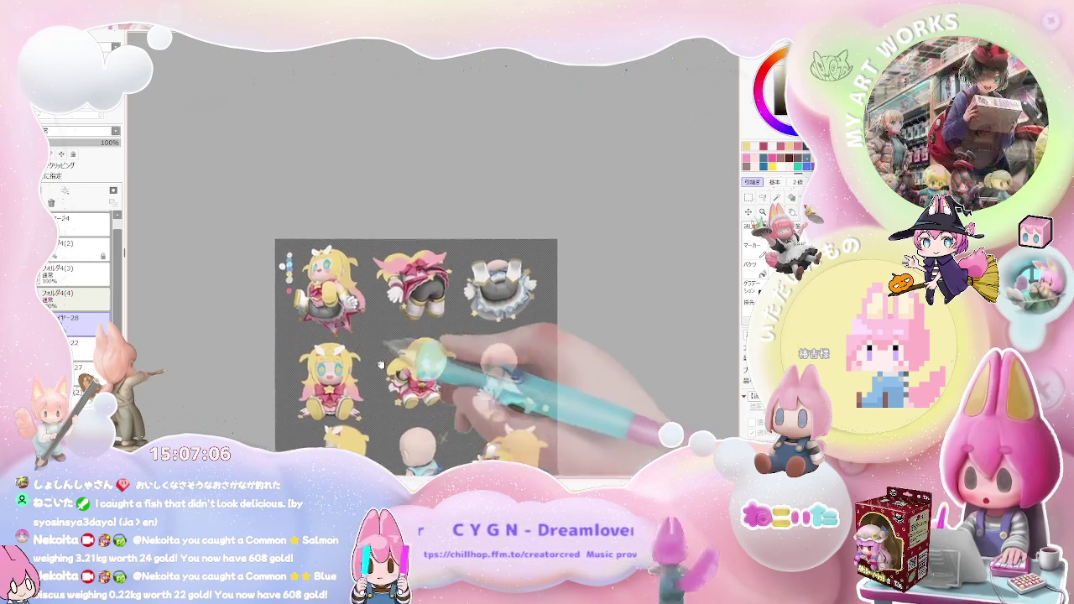
pyautogui.scroll(3, 354, 252)
pyautogui.scroll(2, 353, 253)
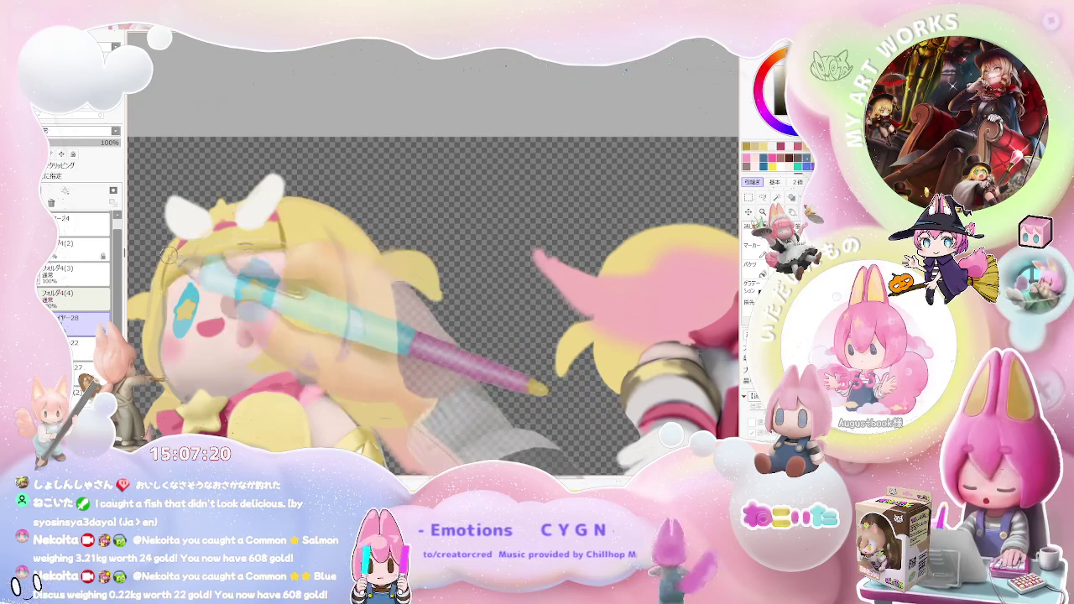
# Tilt the canvas view at an angle around the blonde chibi
pyautogui.scroll(-2, 332, 301)
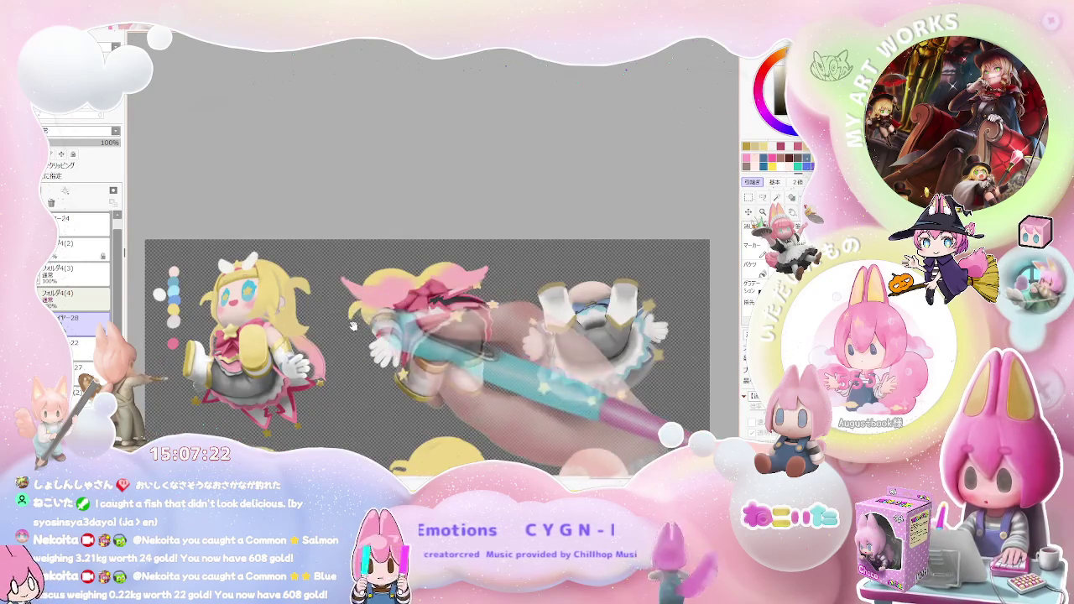
pyautogui.moveTo(332, 300); pyautogui.dragTo(297, 264)
pyautogui.scroll(2, 297, 265)
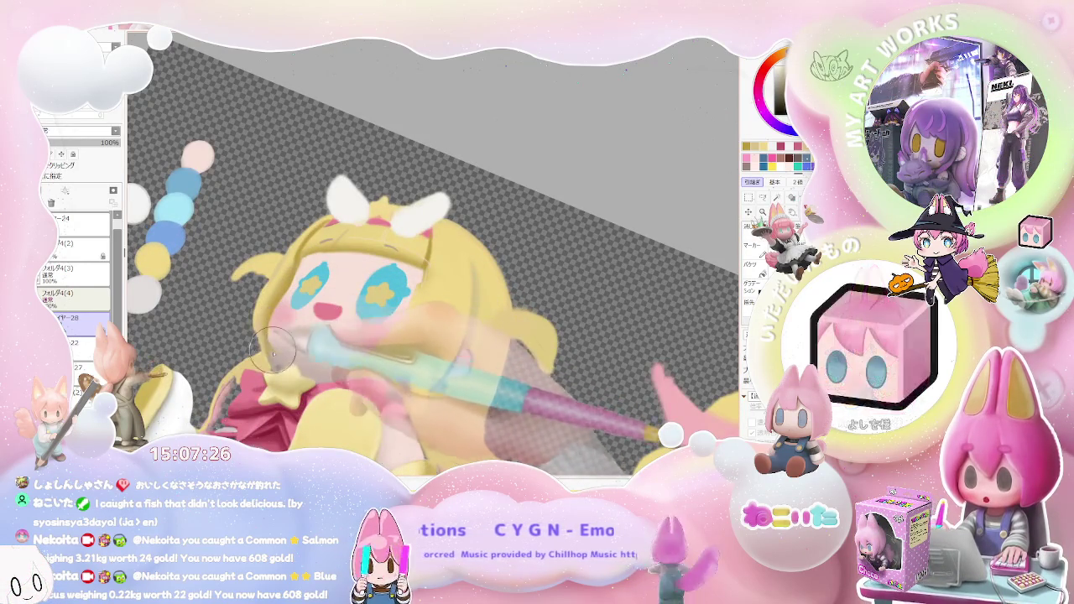
pyautogui.scroll(-1, 273, 338)
pyautogui.scroll(-1, 280, 359)
pyautogui.scroll(-1, 377, 336)
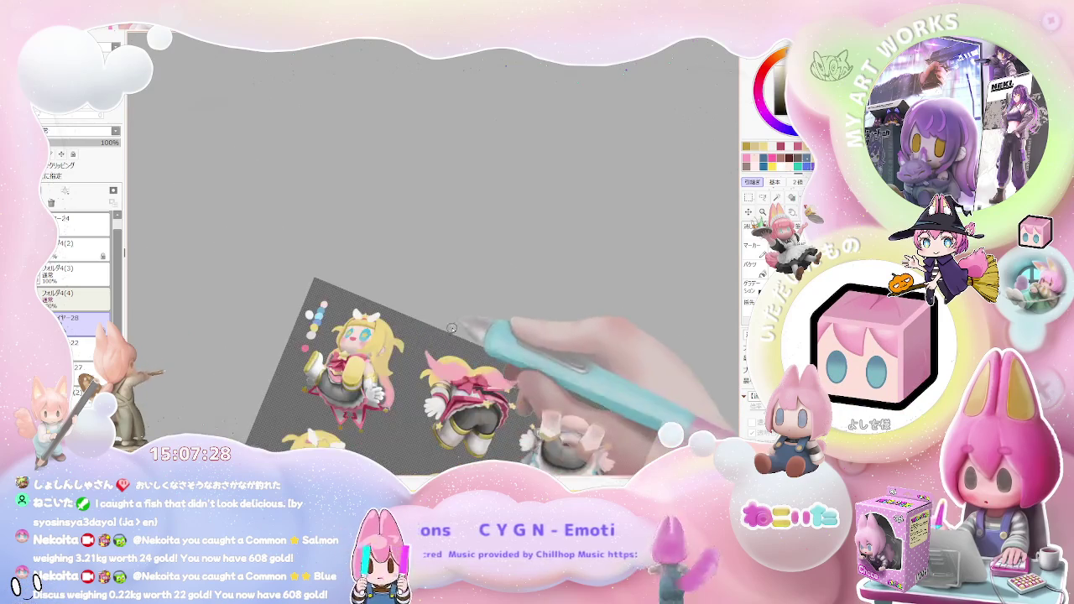
# Rotate and shift the view, then zoom in close on the blonde chibi's face and pink bow
pyautogui.moveTo(465, 326); pyautogui.dragTo(431, 312)
pyautogui.scroll(1, 380, 324)
pyautogui.scroll(2, 380, 324)
pyautogui.scroll(1, 313, 269)
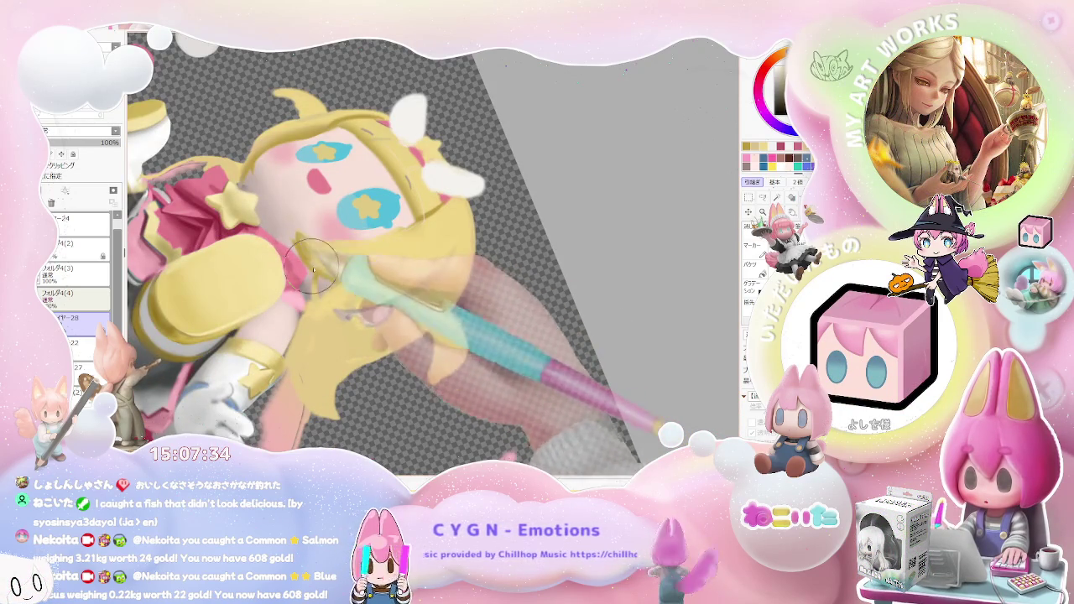
pyautogui.scroll(-1, 309, 260)
pyautogui.scroll(-1, 378, 277)
pyautogui.scroll(-1, 469, 296)
pyautogui.scroll(1, 446, 306)
pyautogui.scroll(1, 419, 294)
pyautogui.scroll(1, 394, 286)
pyautogui.scroll(2, 376, 279)
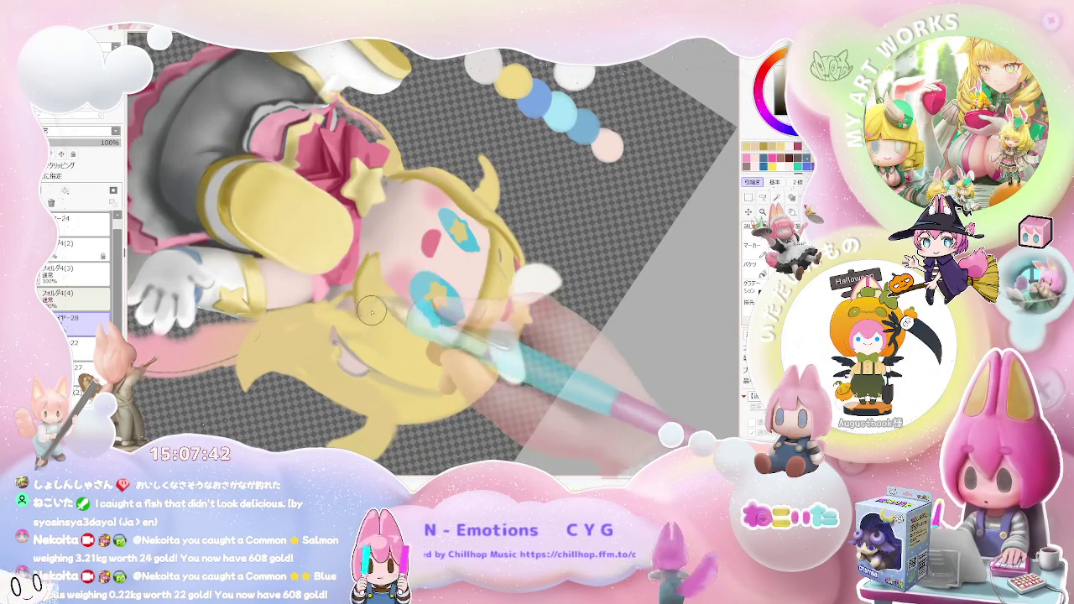
pyautogui.scroll(-2, 386, 256)
pyautogui.scroll(-2, 428, 252)
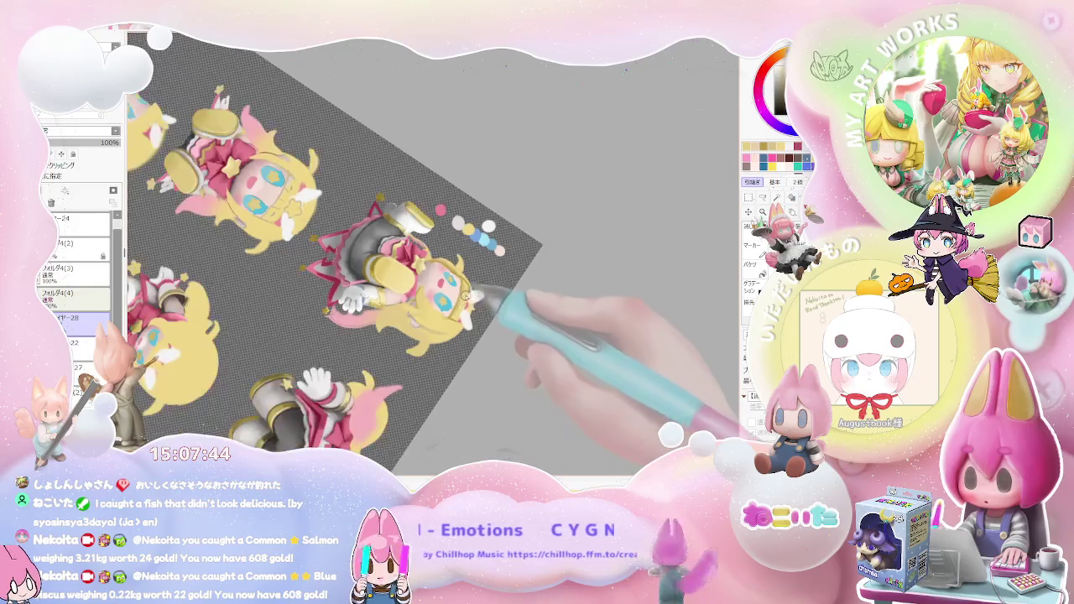
pyautogui.scroll(1, 448, 249)
pyautogui.scroll(3, 449, 249)
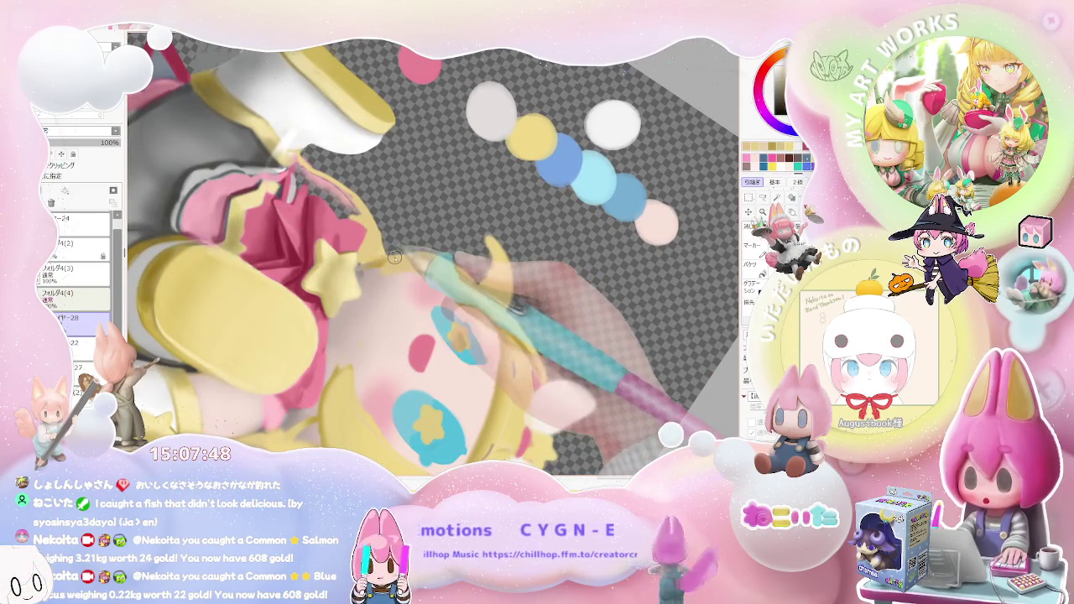
pyautogui.scroll(-3, 390, 270)
pyautogui.scroll(-3, 470, 319)
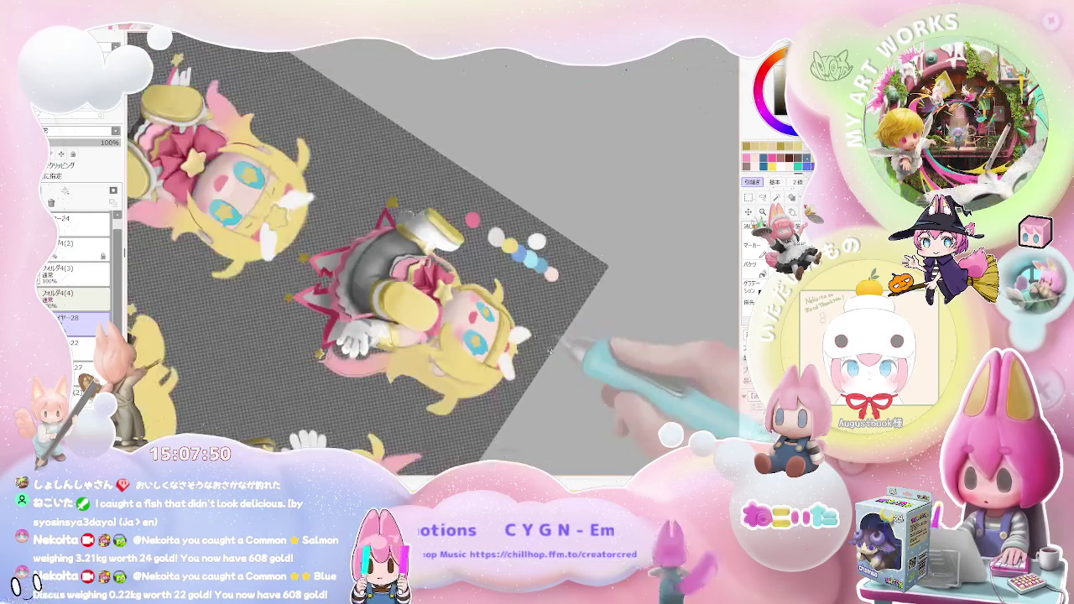
pyautogui.scroll(3, 492, 432)
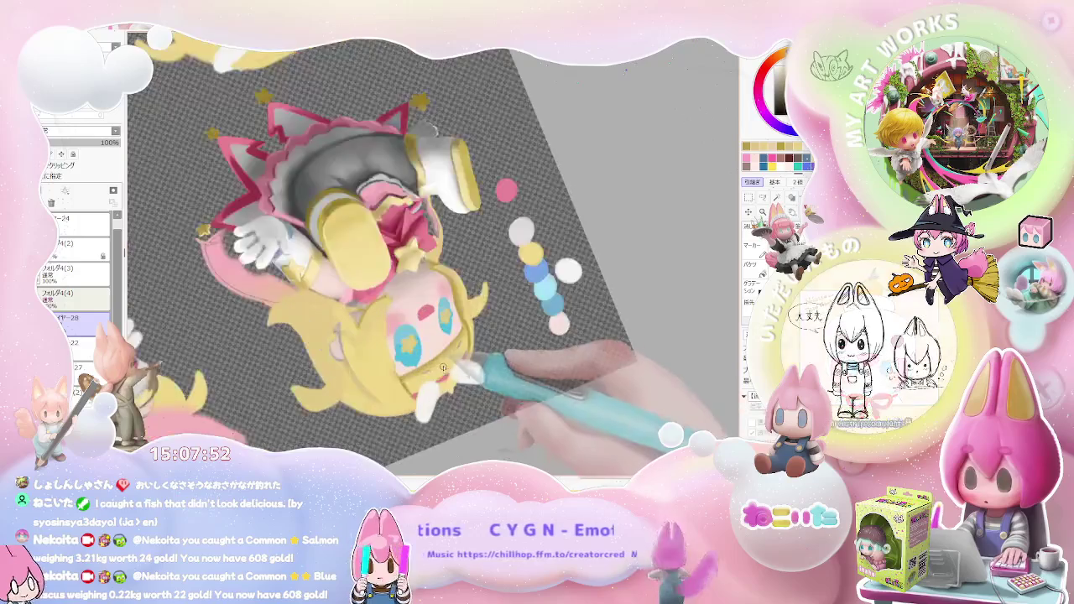
pyautogui.scroll(3, 427, 367)
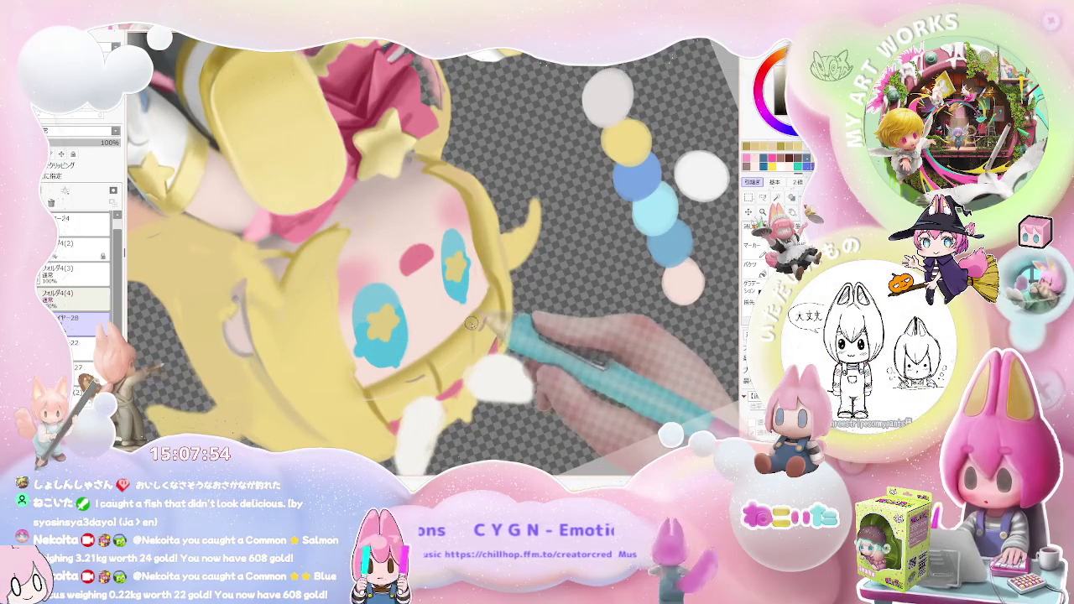
pyautogui.scroll(-3, 482, 364)
pyautogui.scroll(-2, 487, 369)
pyautogui.scroll(4, 403, 331)
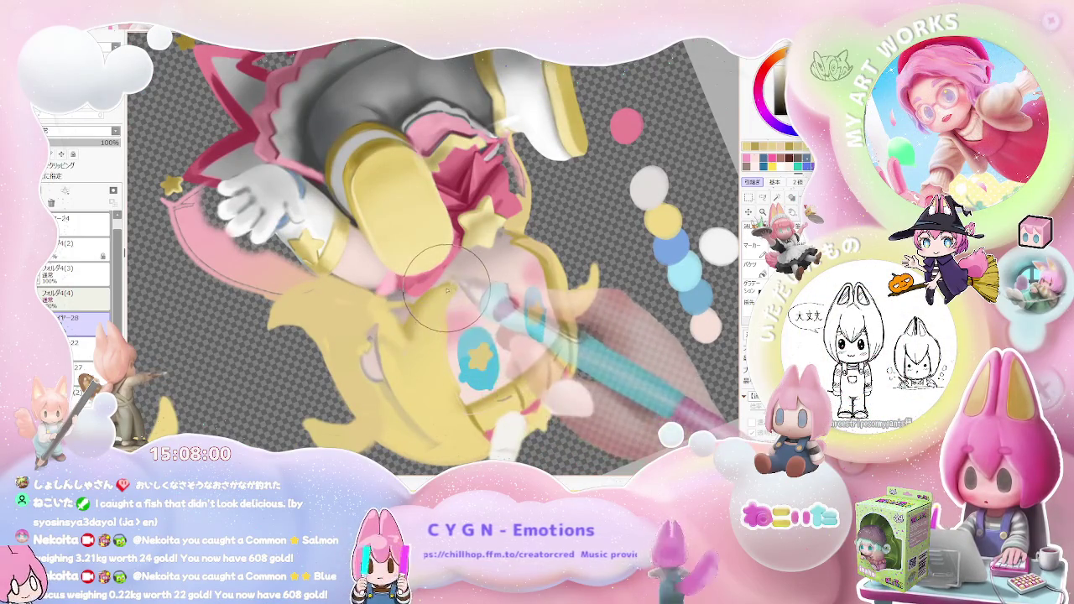
# Zoom in close on the blonde chibi's pink chest bow
pyautogui.scroll(-2, 453, 294)
pyautogui.scroll(-2, 549, 386)
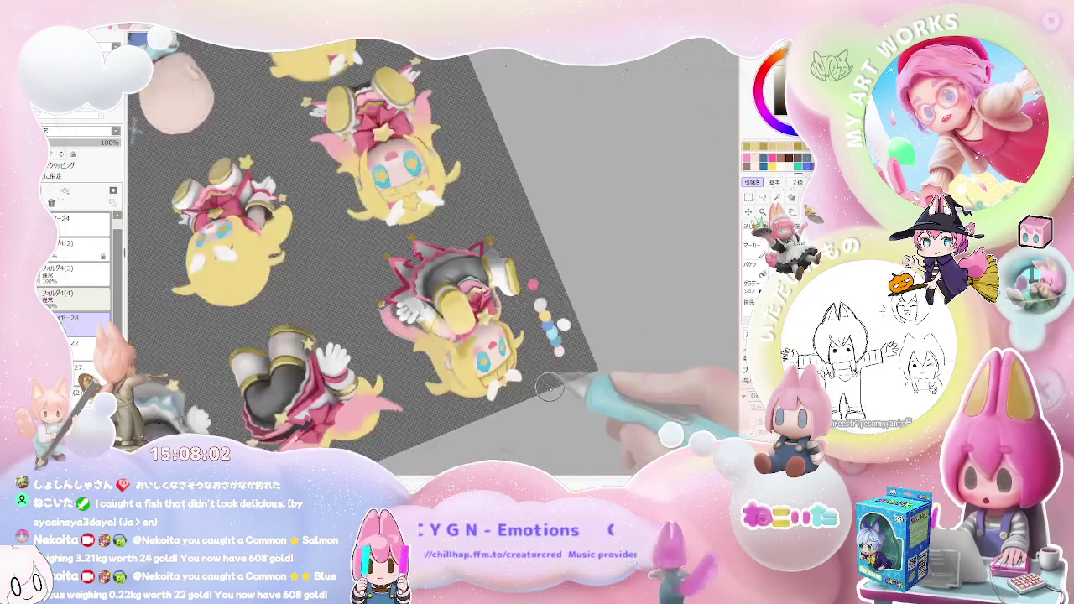
pyautogui.scroll(-2, 549, 386)
pyautogui.scroll(4, 358, 332)
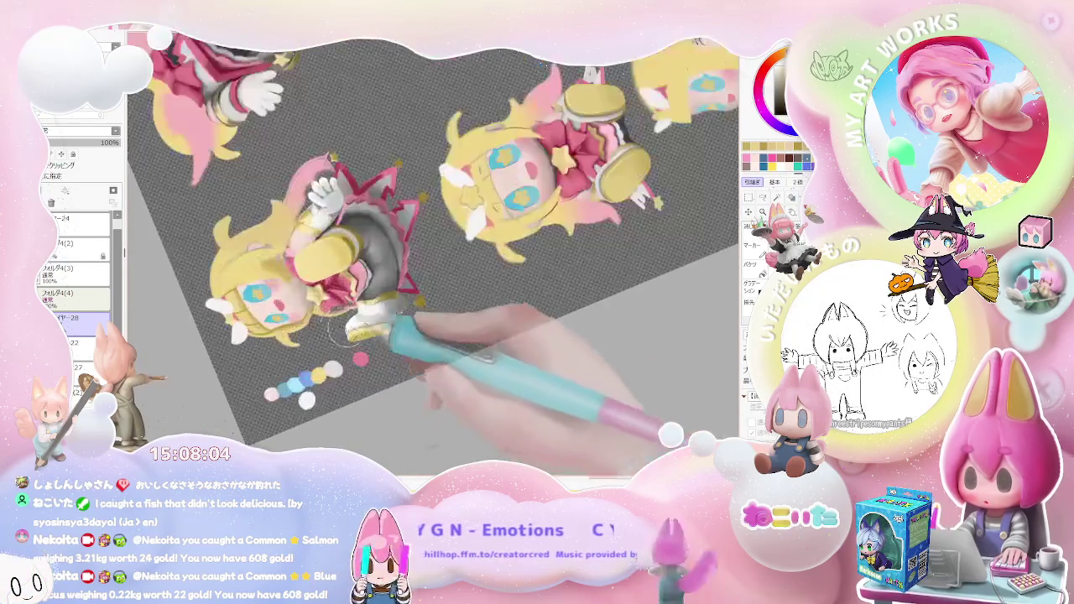
pyautogui.scroll(2, 352, 326)
pyautogui.scroll(2, 327, 329)
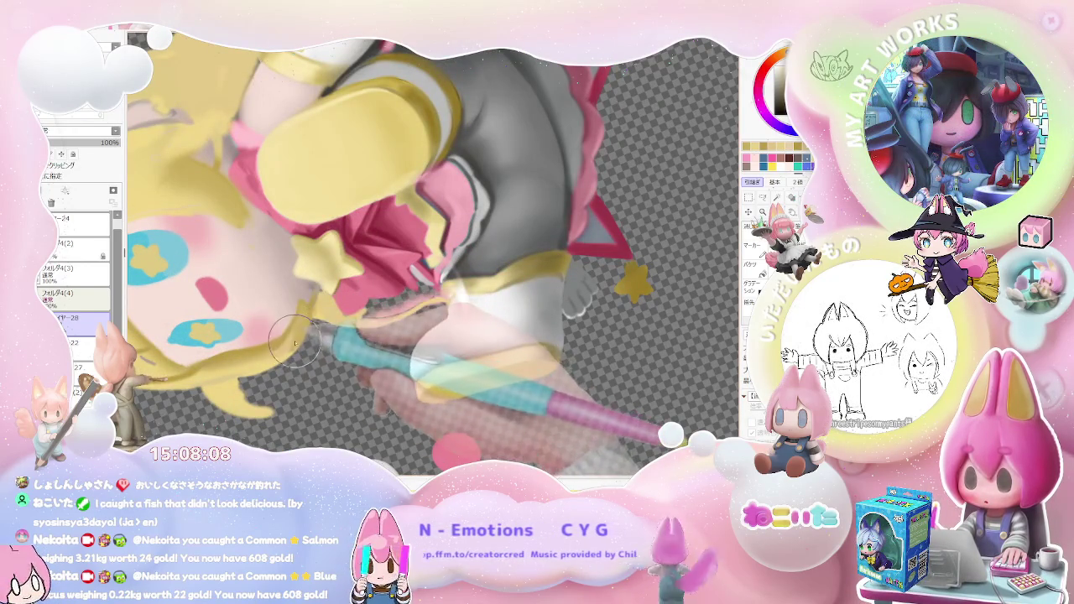
pyautogui.scroll(-1, 345, 283)
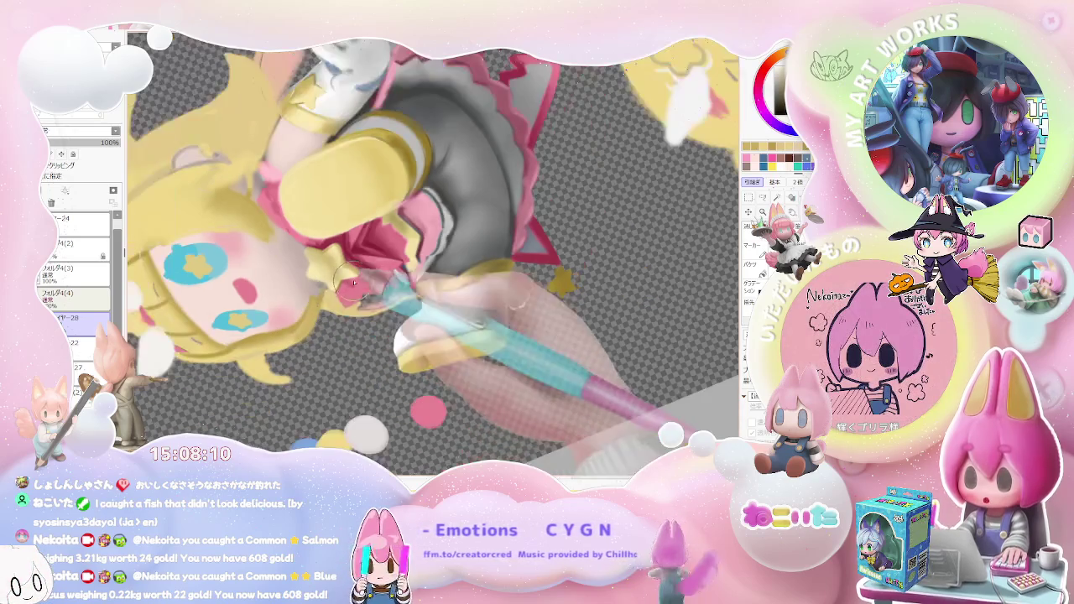
pyautogui.scroll(-1, 345, 279)
pyautogui.scroll(-1, 378, 293)
pyautogui.scroll(-1, 411, 306)
pyautogui.scroll(-1, 444, 315)
pyautogui.scroll(2, 446, 311)
pyautogui.scroll(2, 395, 312)
# Adjust the brush size with the bracket keys, settling on size 8 for detailing
pyautogui.press('[')
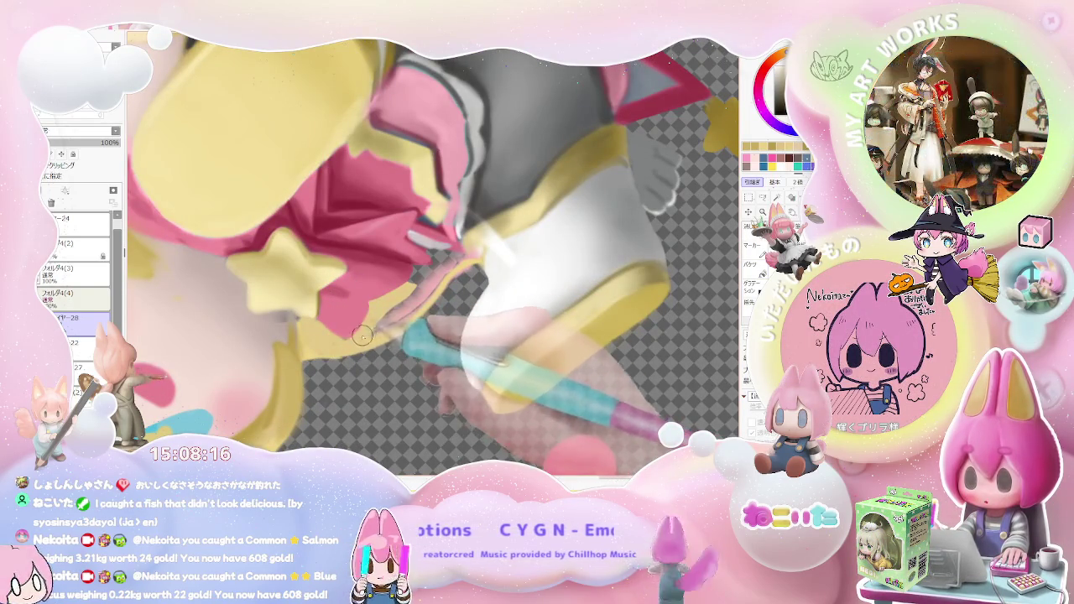
pyautogui.press(']')
pyautogui.press(']')
pyautogui.press(']')
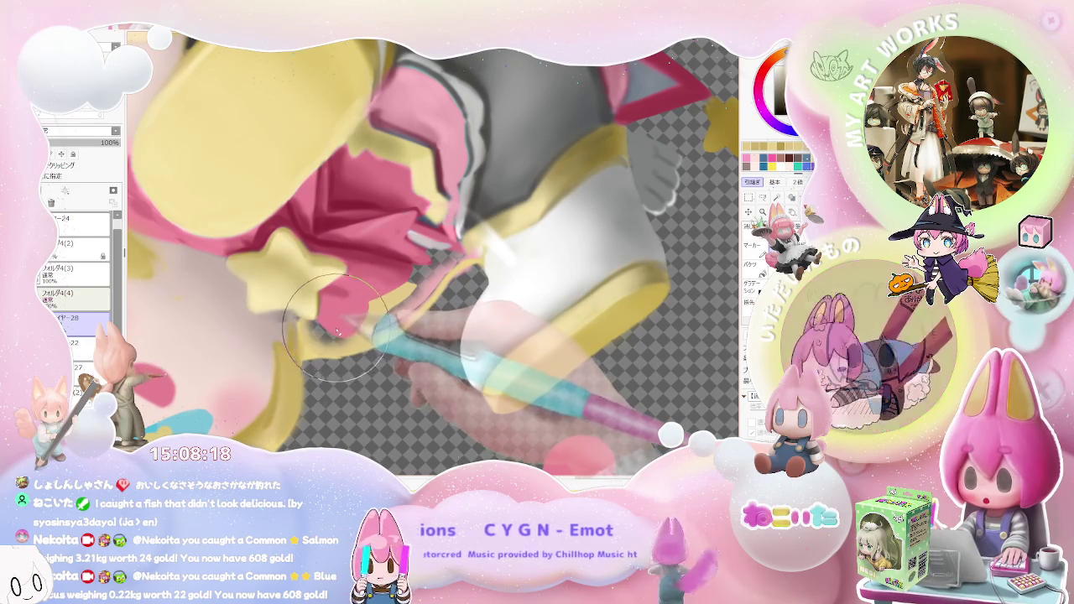
pyautogui.press(']')
pyautogui.press(']')
pyautogui.press('[')
pyautogui.press('[')
pyautogui.press('[')
pyautogui.press('[')
pyautogui.press('[')
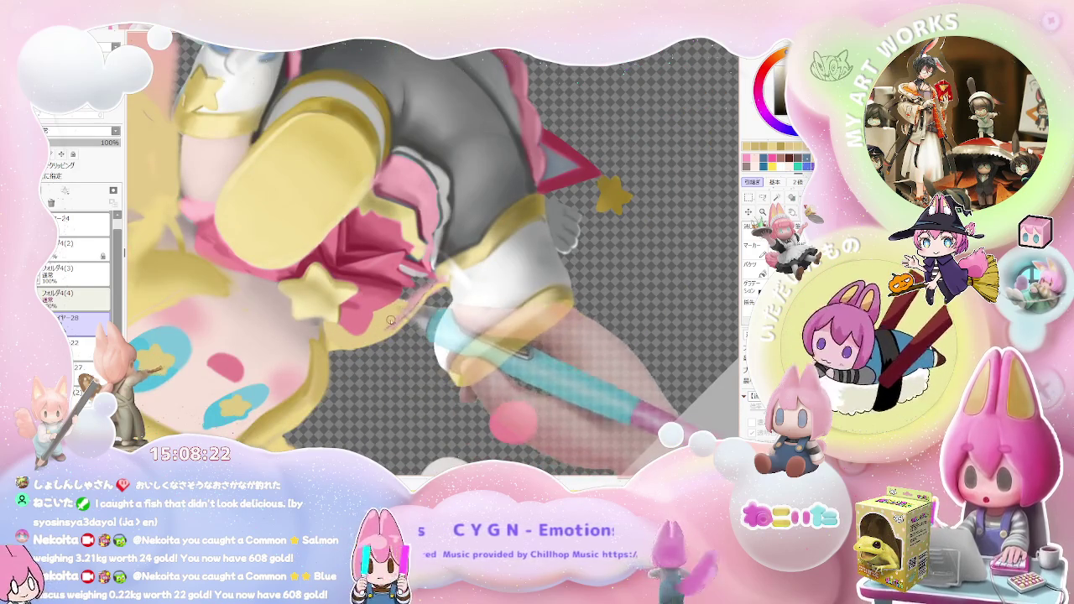
pyautogui.press('[')
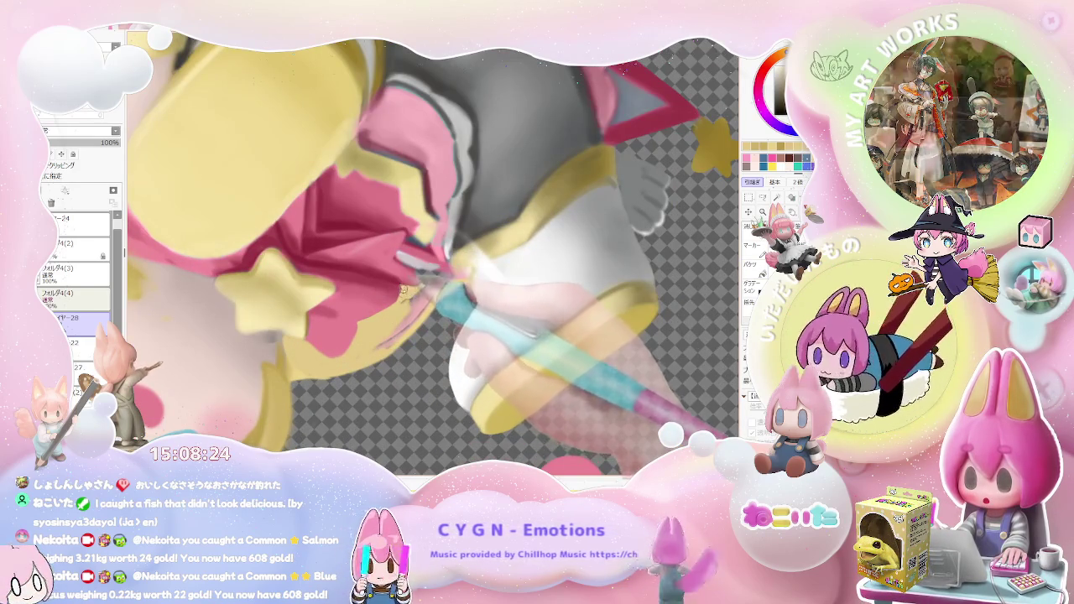
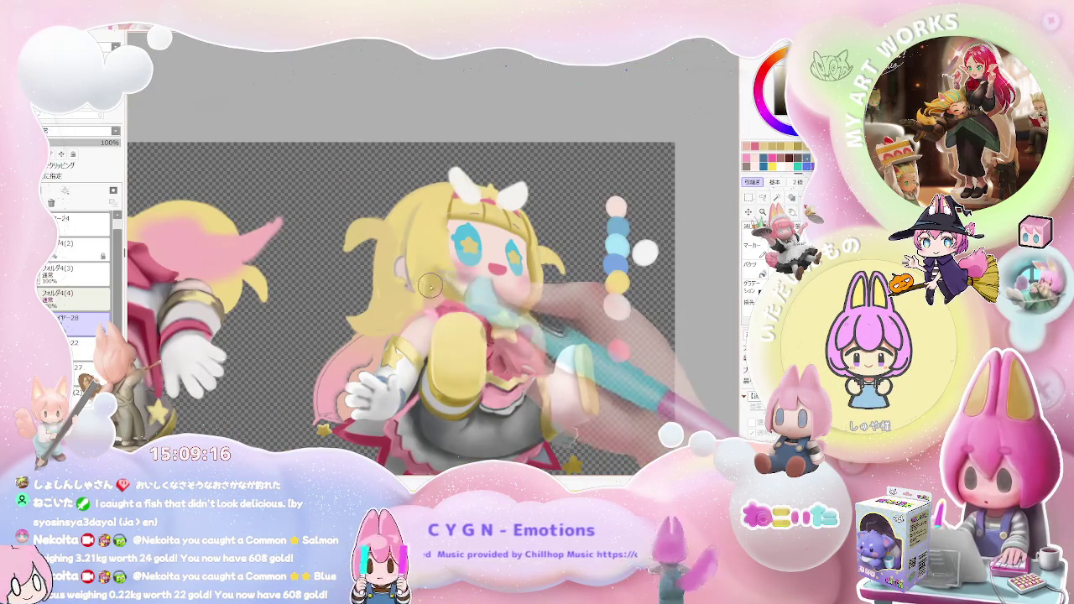
# Zoom out, rotate the canvas view, and enlarge the brush while nudging the figure right
pyautogui.hotkey('ctrl', '-')
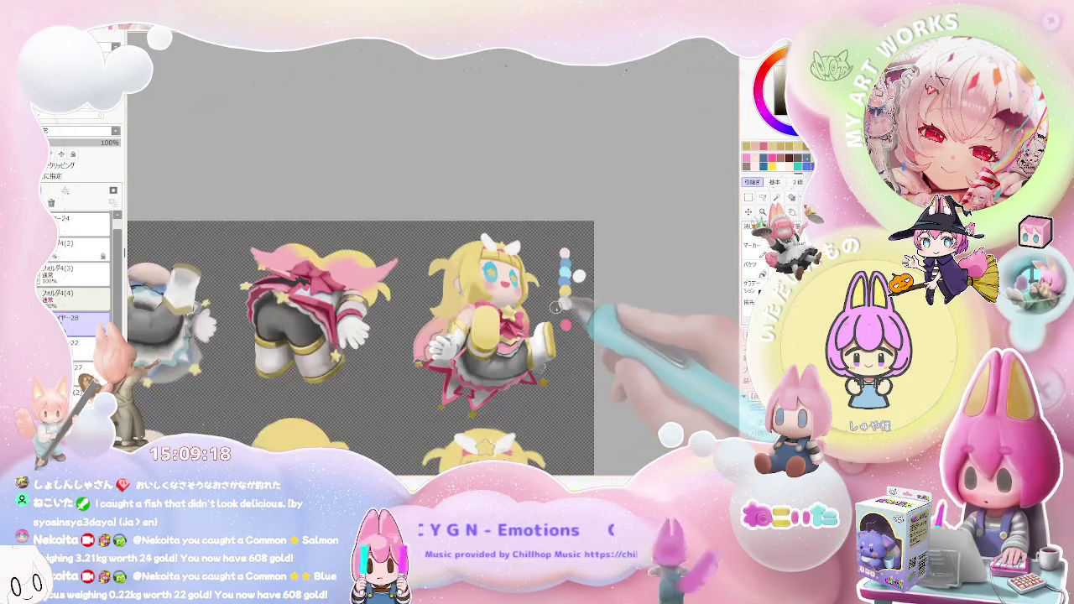
pyautogui.moveTo(556, 307); pyautogui.dragTo(363, 307)
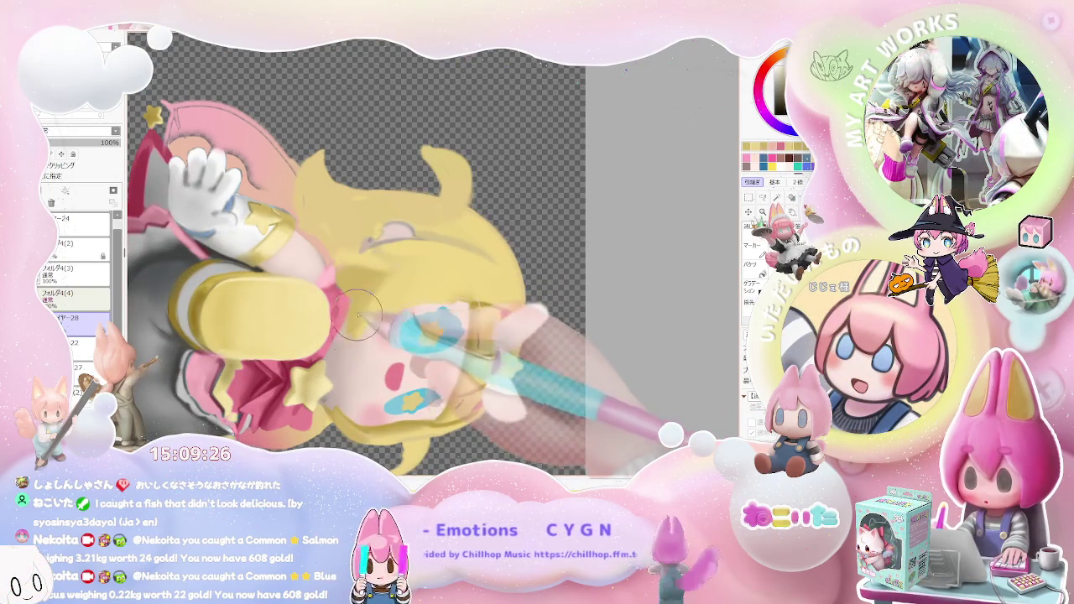
pyautogui.press(']')
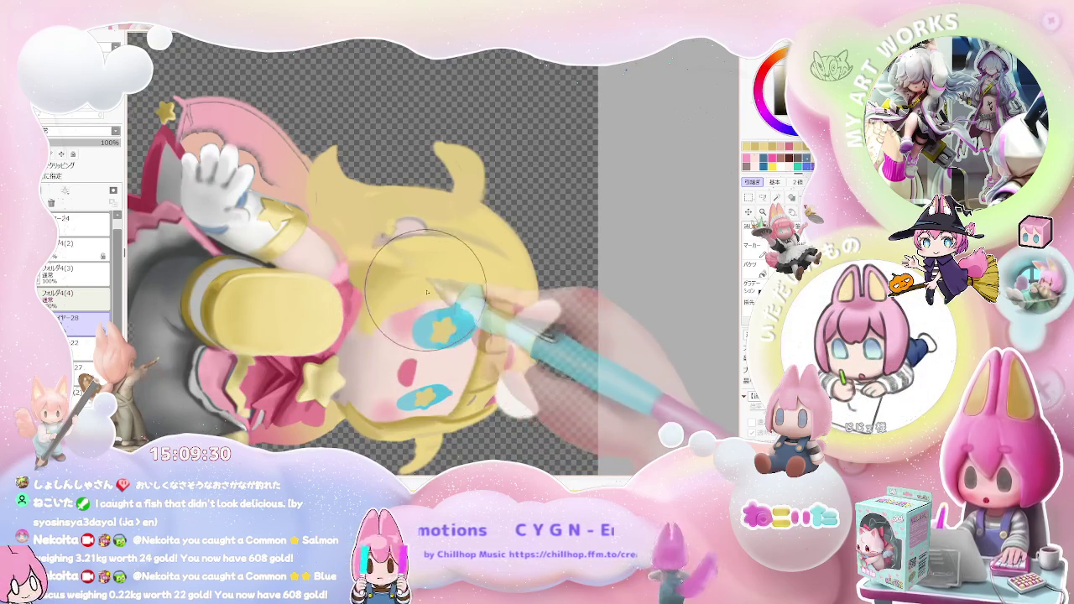
pyautogui.moveTo(424, 281); pyautogui.dragTo(409, 270)
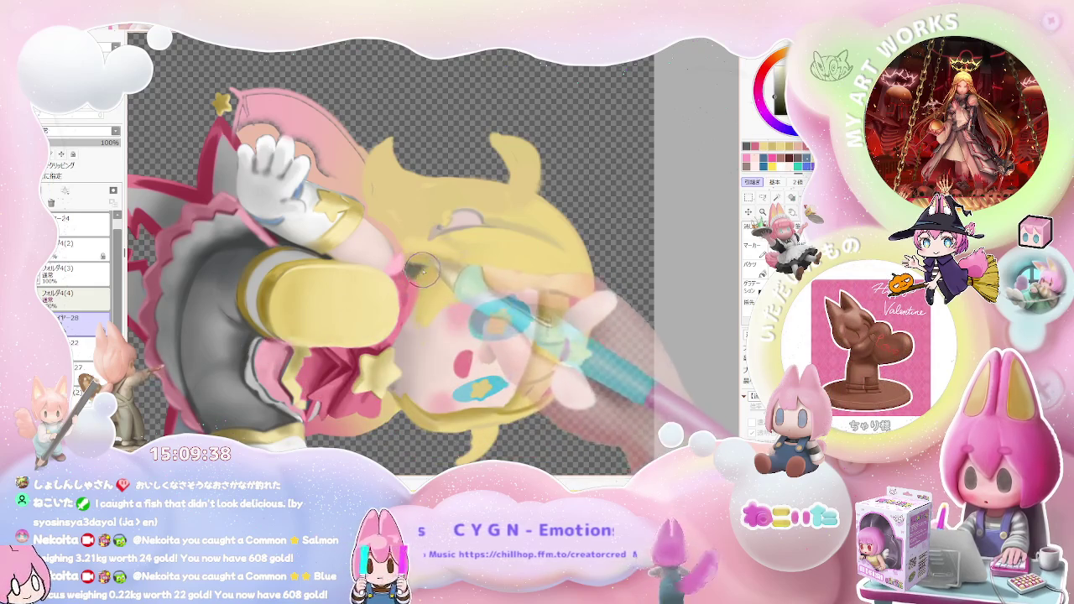
# Zoom in and out until several chibi figure views fit on screen
pyautogui.scroll(-3, 614, 339)
pyautogui.scroll(5, 618, 361)
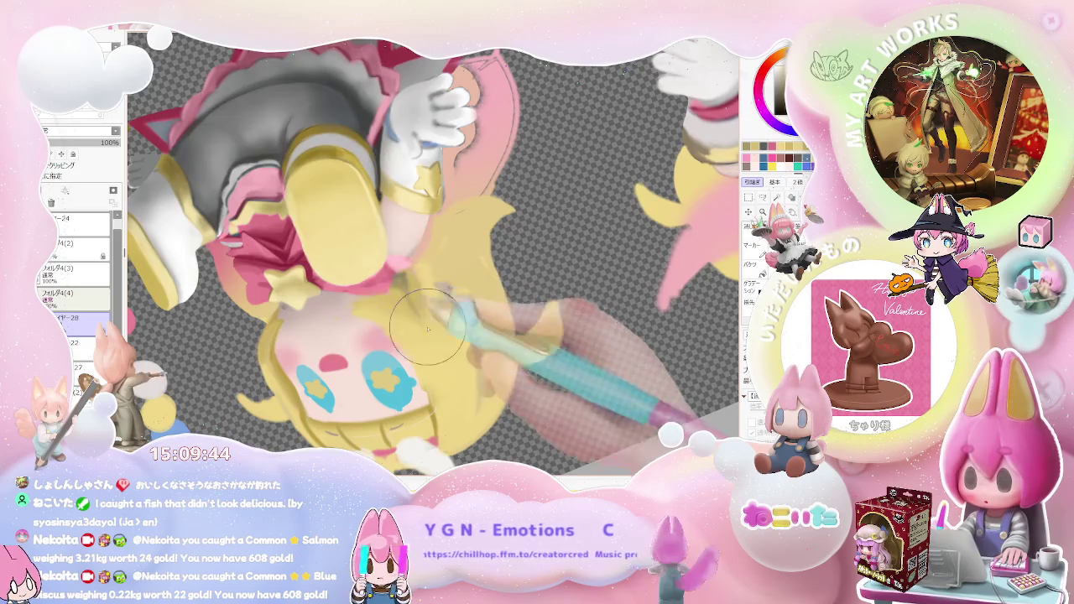
pyautogui.scroll(-2, 418, 317)
pyautogui.scroll(-2, 570, 361)
pyautogui.scroll(2, 572, 380)
pyautogui.scroll(2, 443, 359)
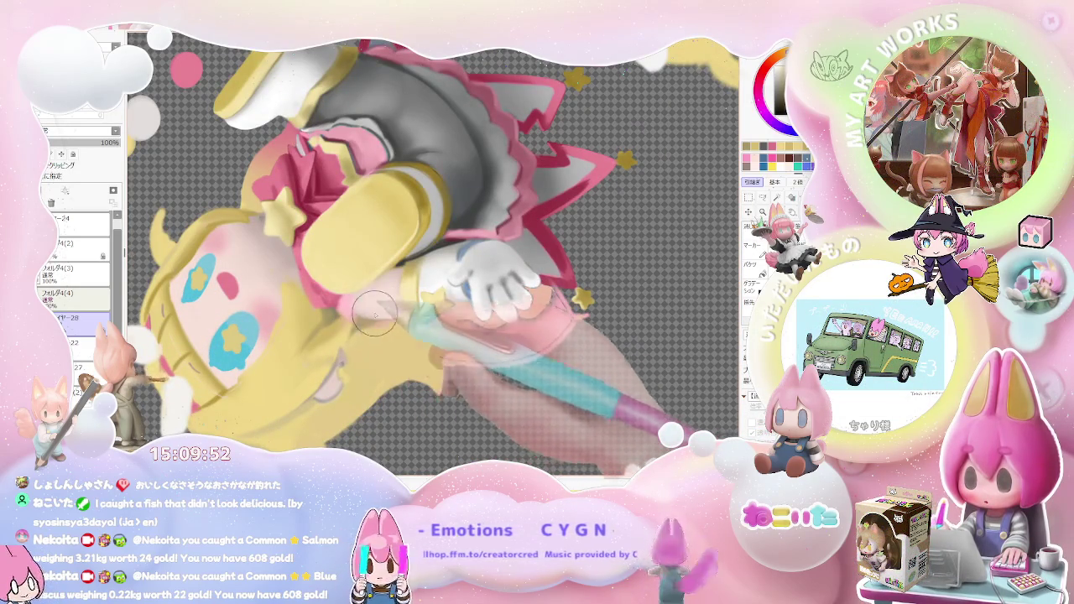
pyautogui.scroll(1, 372, 317)
pyautogui.scroll(1, 384, 311)
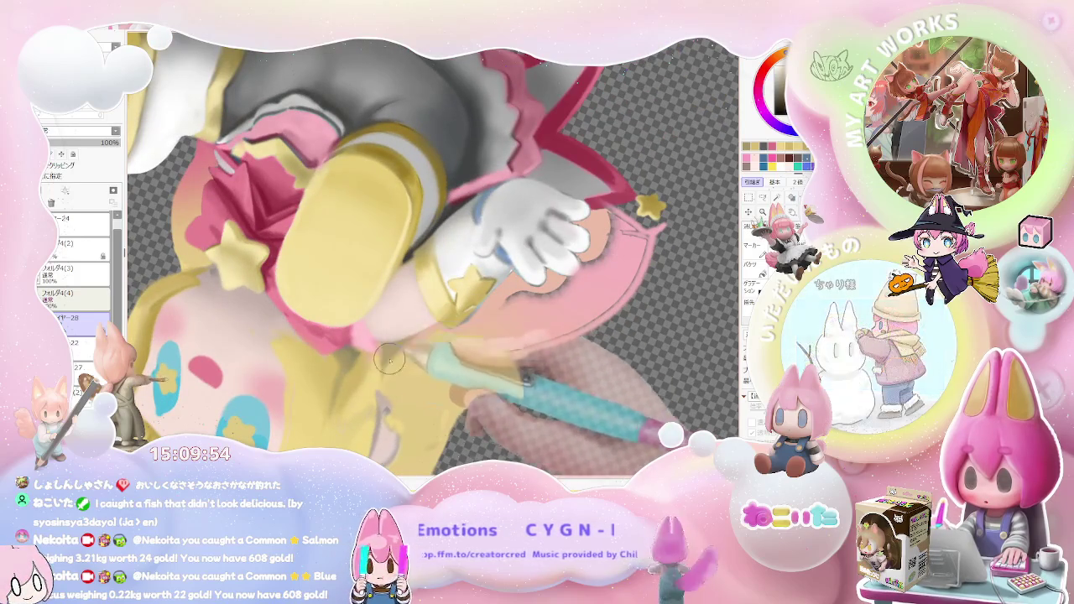
pyautogui.scroll(-1, 388, 369)
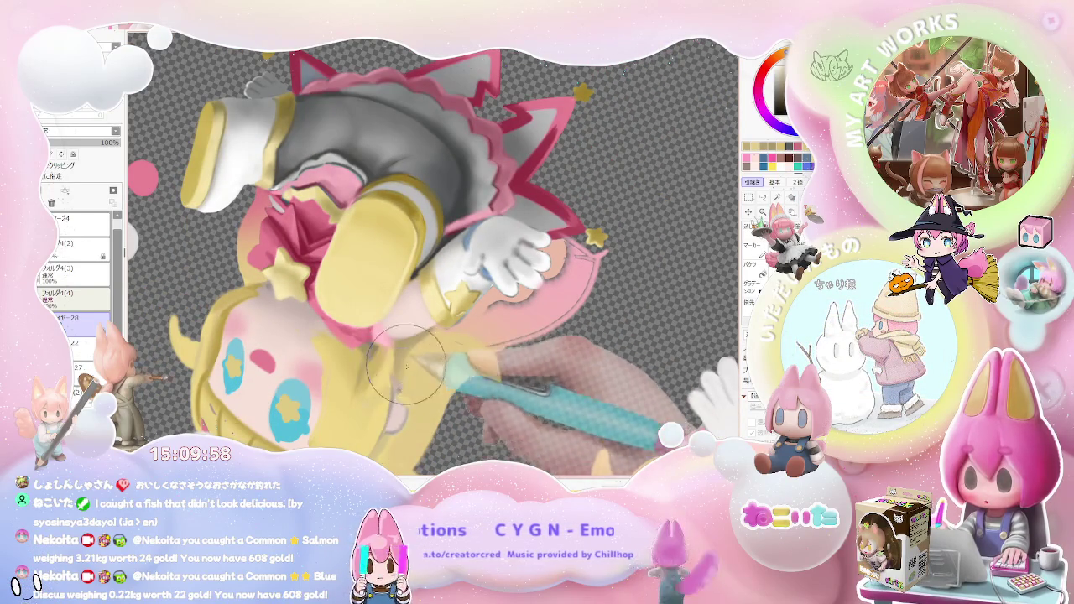
pyautogui.scroll(-1, 432, 336)
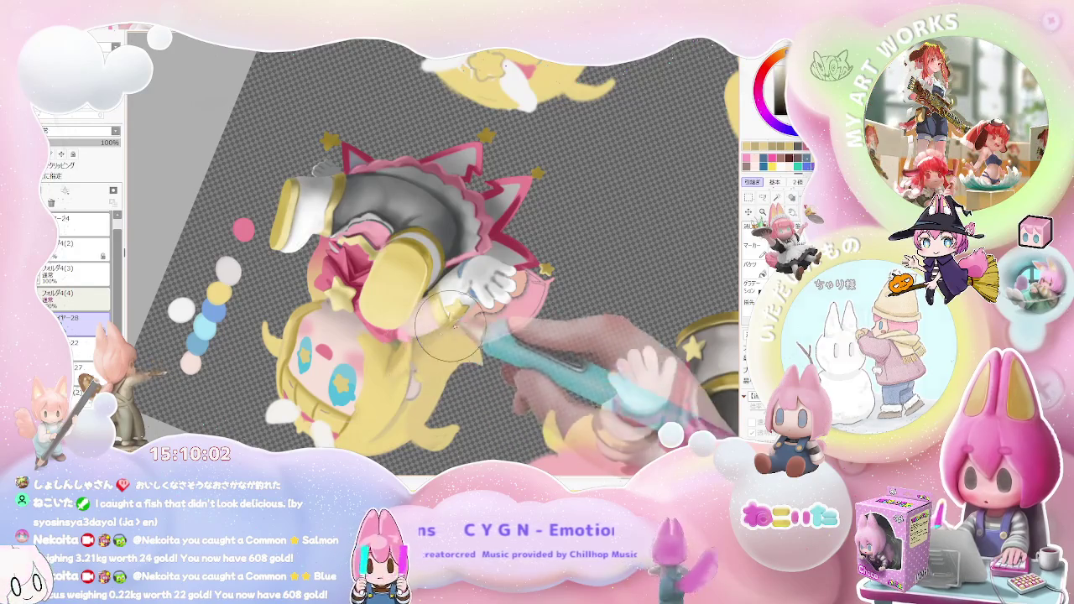
pyautogui.scroll(-1, 436, 333)
pyautogui.scroll(-2, 537, 321)
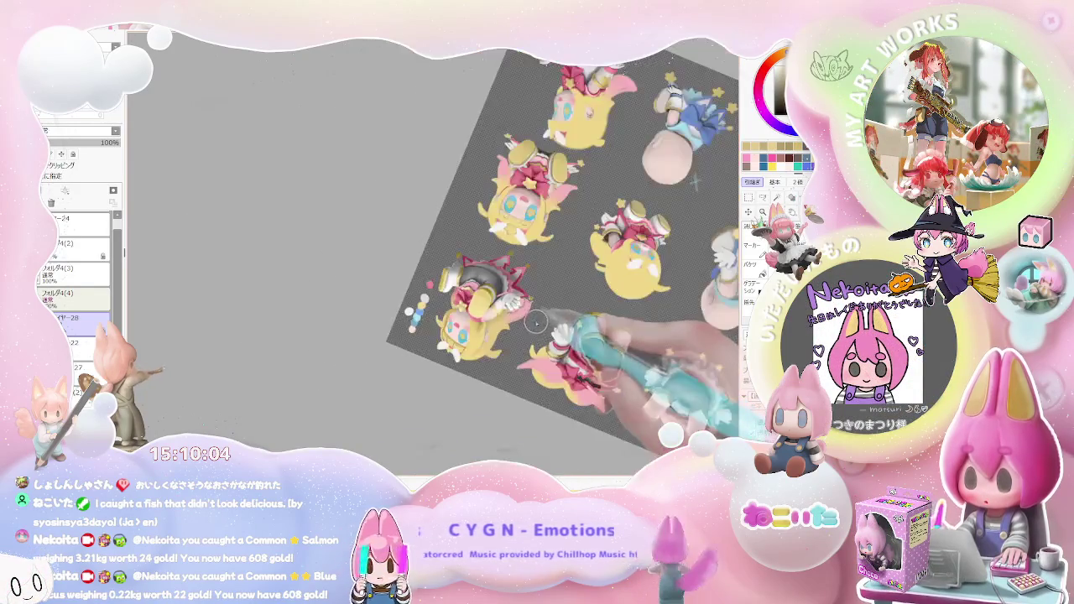
# Zoom out and tilt the canvas view counter-clockwise
pyautogui.scroll(2, 536, 321)
pyautogui.scroll(2, 503, 315)
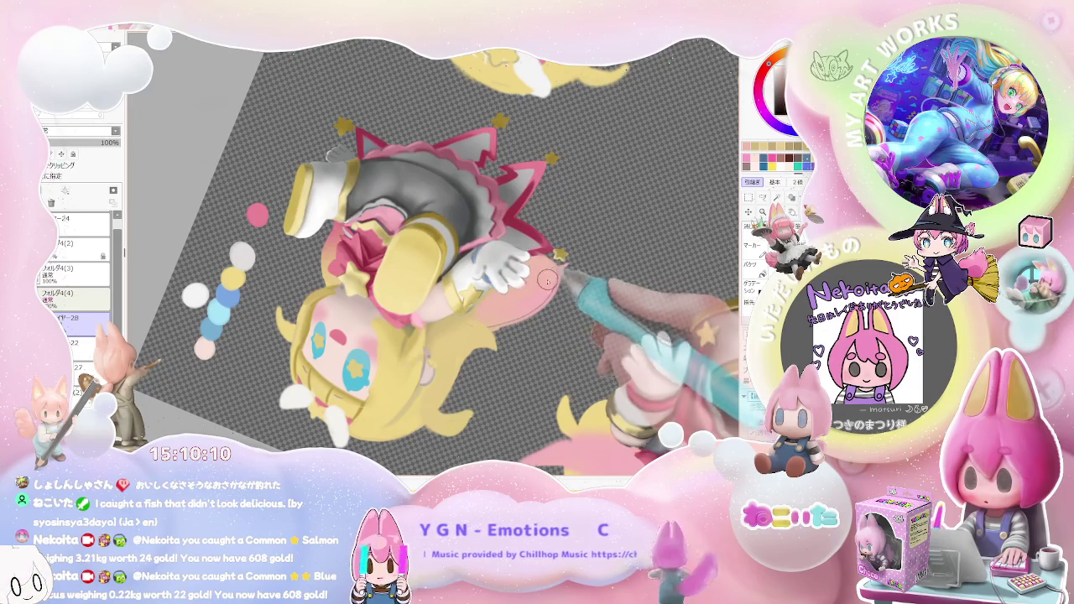
pyautogui.scroll(-1, 548, 280)
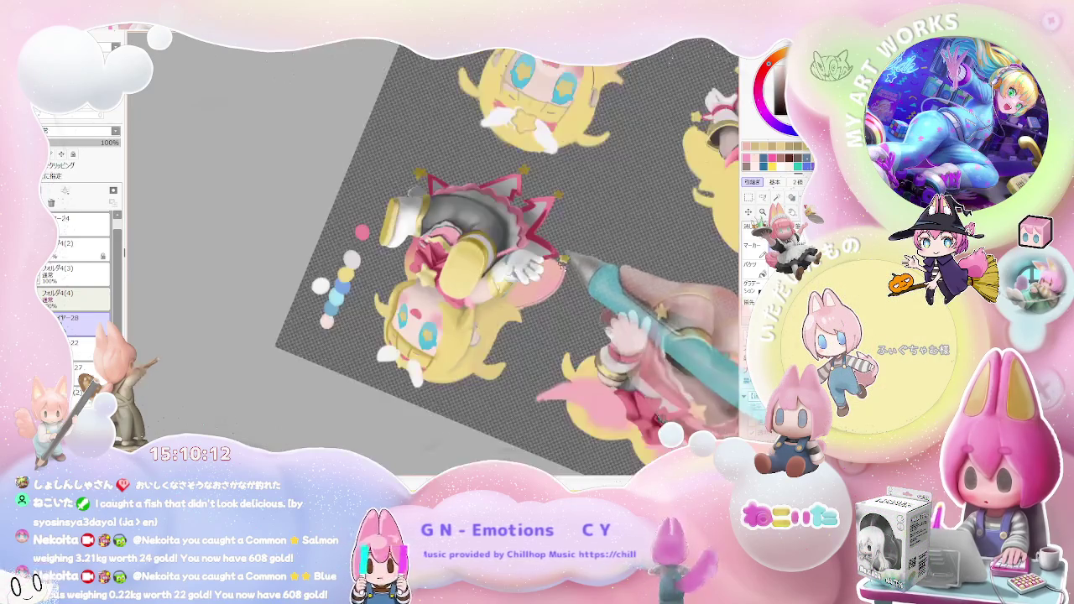
pyautogui.scroll(-1, 560, 262)
pyautogui.scroll(-1, 570, 293)
pyautogui.scroll(-1, 579, 327)
pyautogui.scroll(-1, 587, 352)
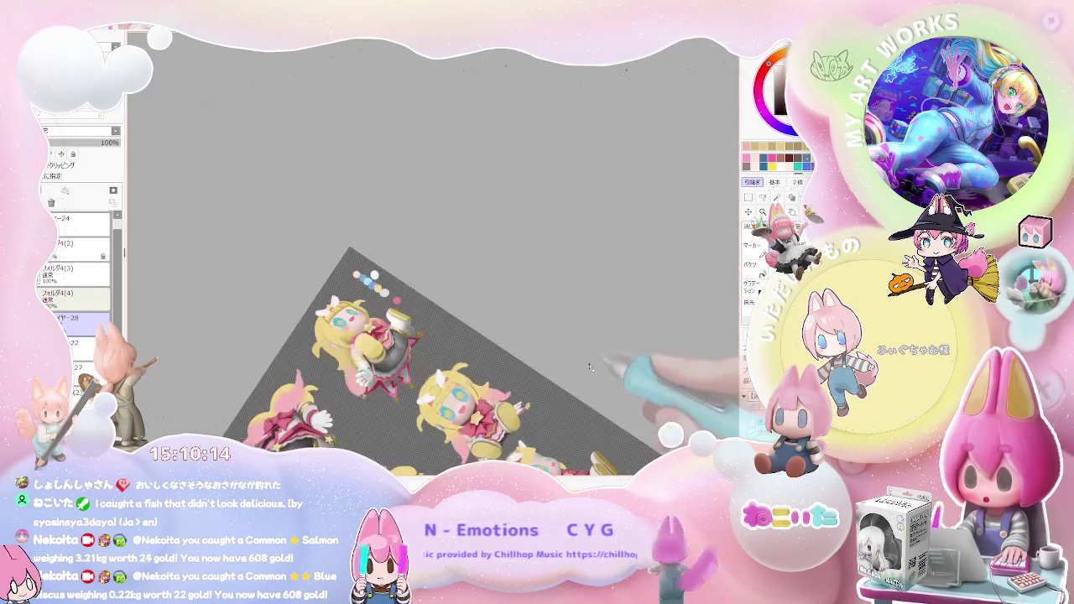
pyautogui.moveTo(591, 370); pyautogui.dragTo(613, 323)
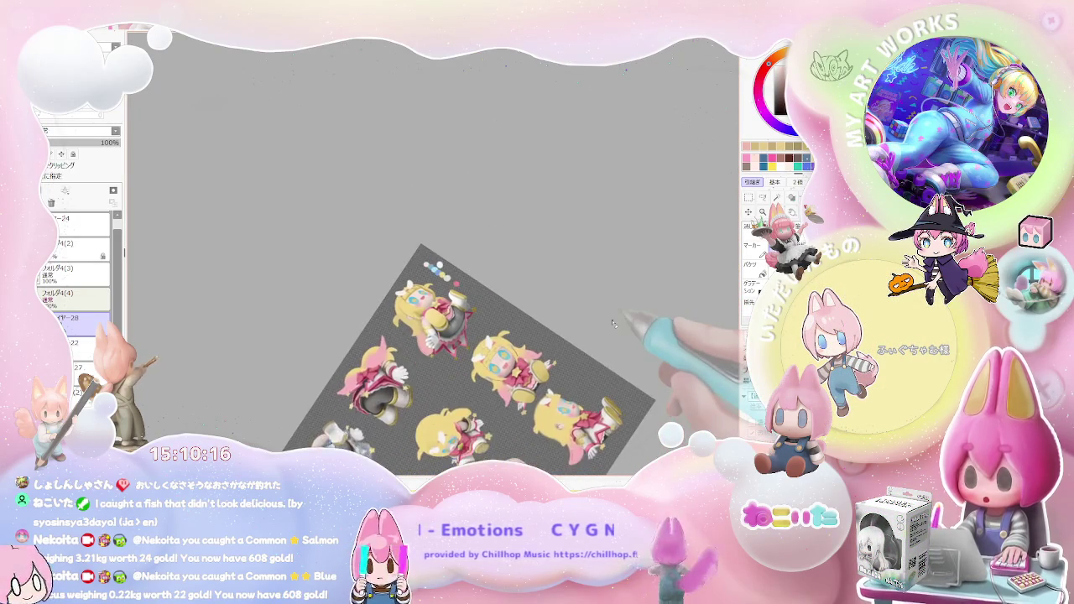
# Level the canvas and pan to frame the upright yellow-haired figure beside the pink-bowed back view
pyautogui.scroll(1, 614, 323)
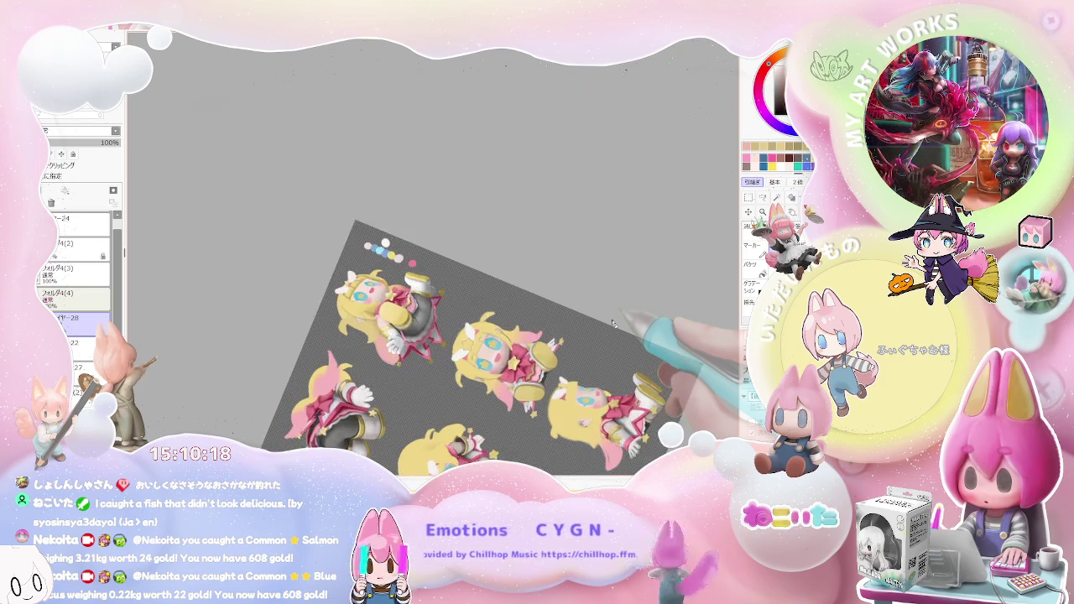
pyautogui.scroll(2, 504, 336)
pyautogui.scroll(3, 376, 326)
pyautogui.moveTo(369, 334)
pyautogui.mouseDown()
pyautogui.moveTo(401, 411)
pyautogui.moveTo(450, 440)
pyautogui.mouseUp()
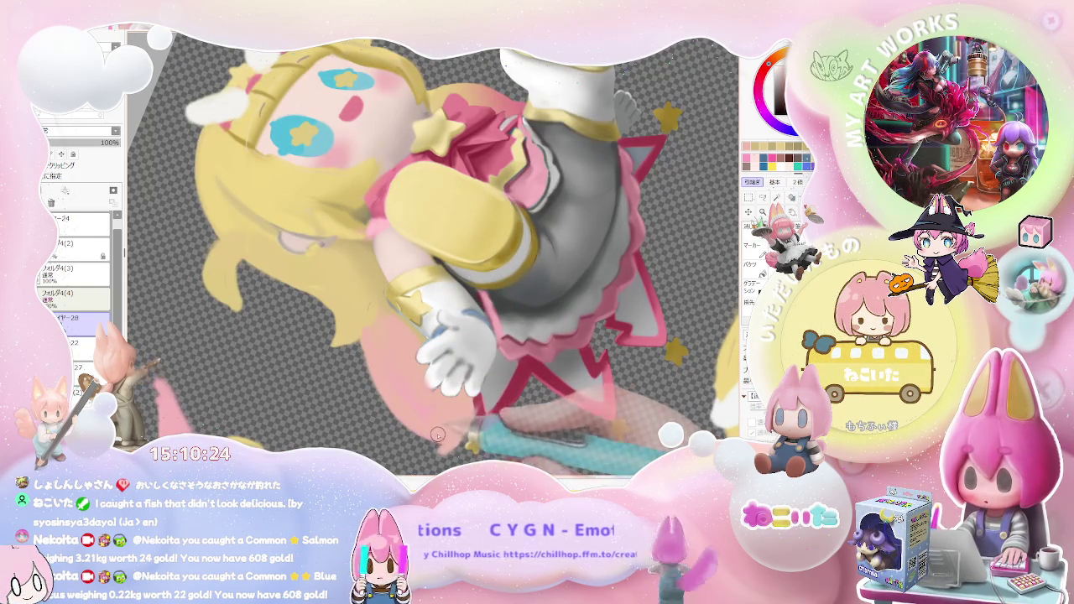
pyautogui.moveTo(469, 414); pyautogui.dragTo(480, 424)
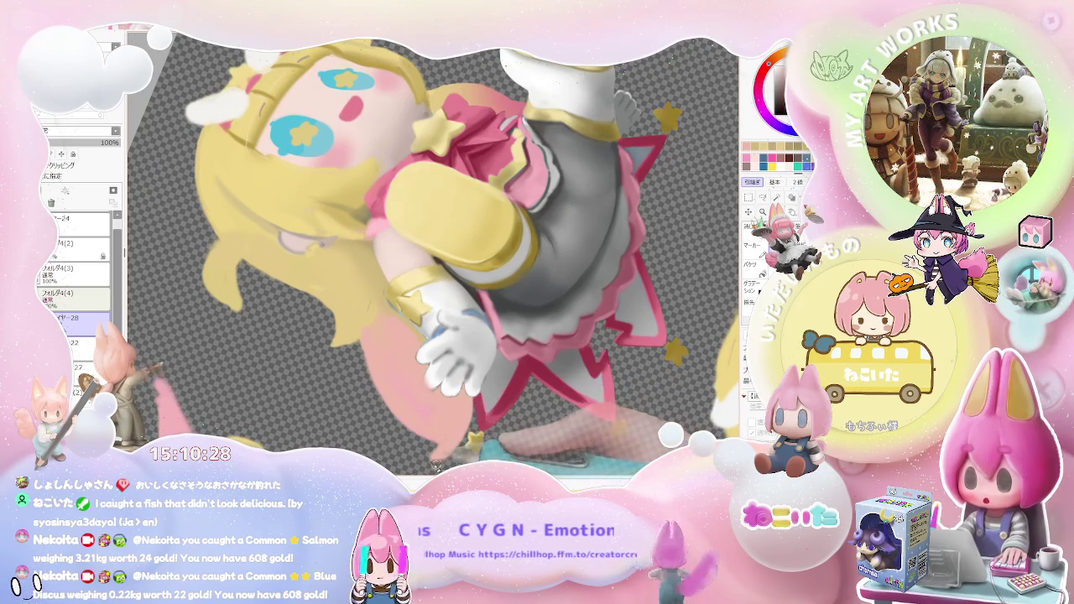
pyautogui.scroll(-3, 489, 390)
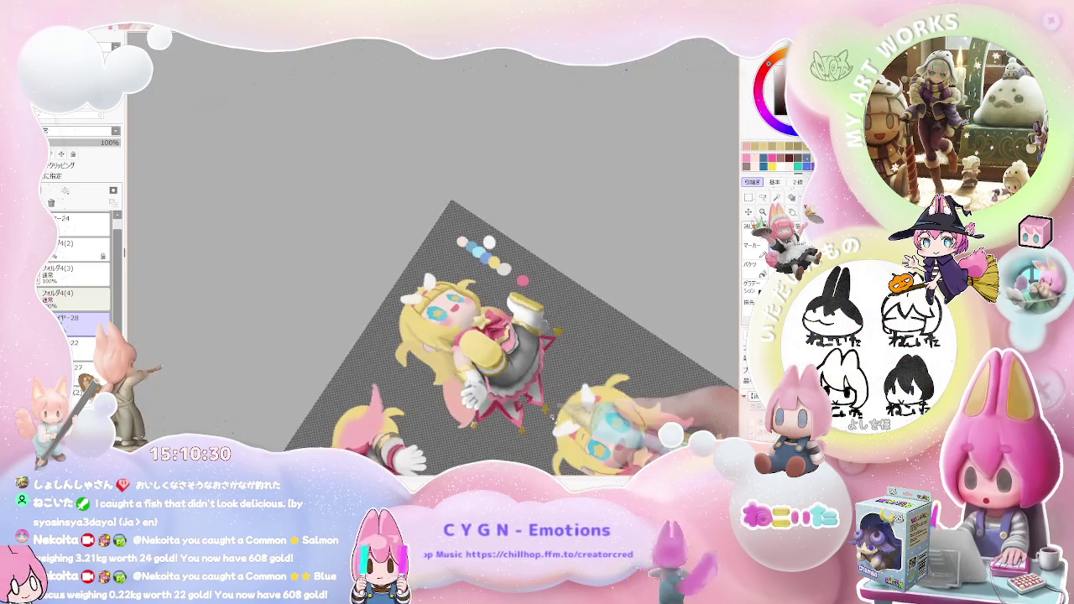
pyautogui.moveTo(544, 414); pyautogui.dragTo(547, 422)
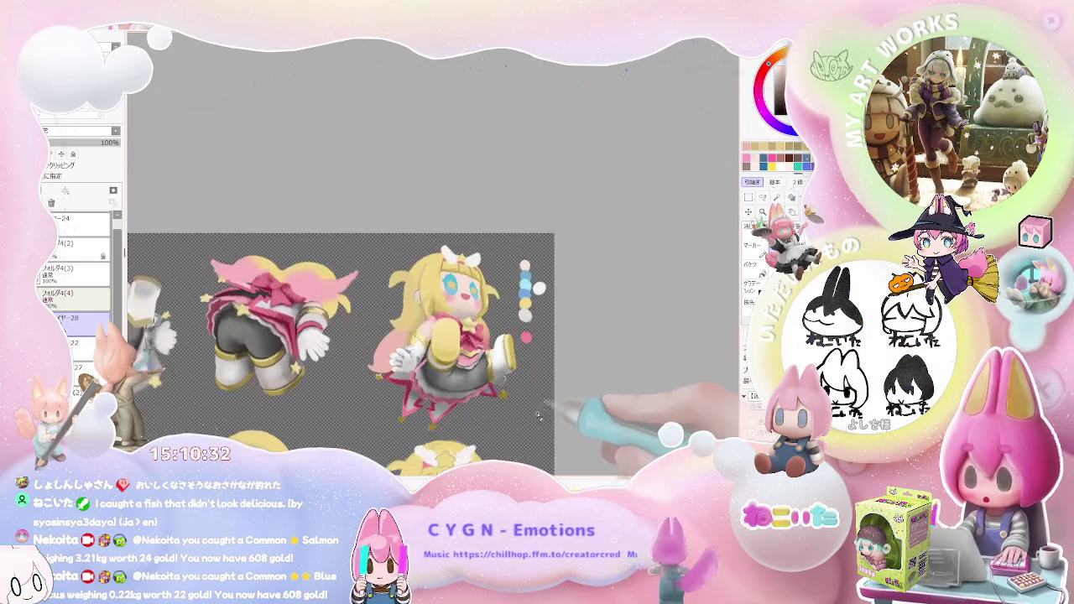
pyautogui.moveTo(485, 399); pyautogui.dragTo(347, 378)
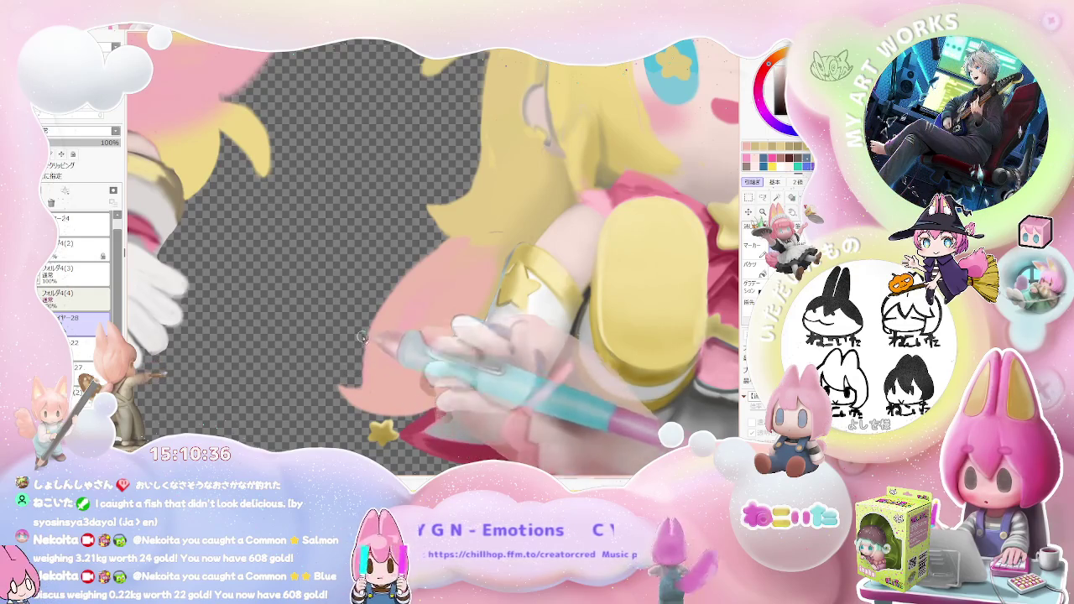
# Zoom out to show both figures and the canvas edge
pyautogui.press('-')
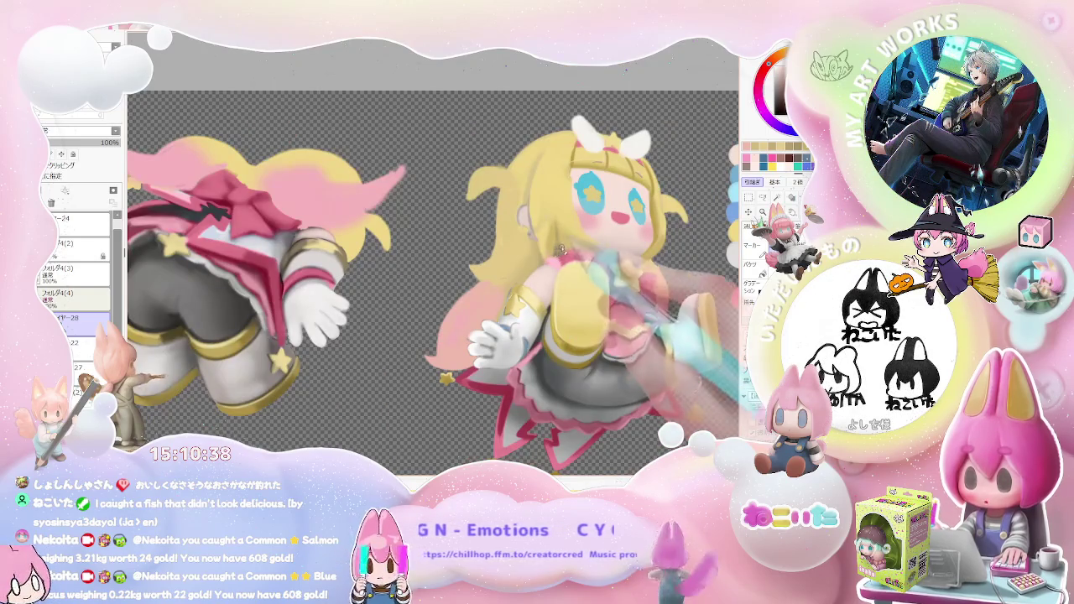
pyautogui.scroll(2, 515, 288)
pyautogui.scroll(2, 502, 297)
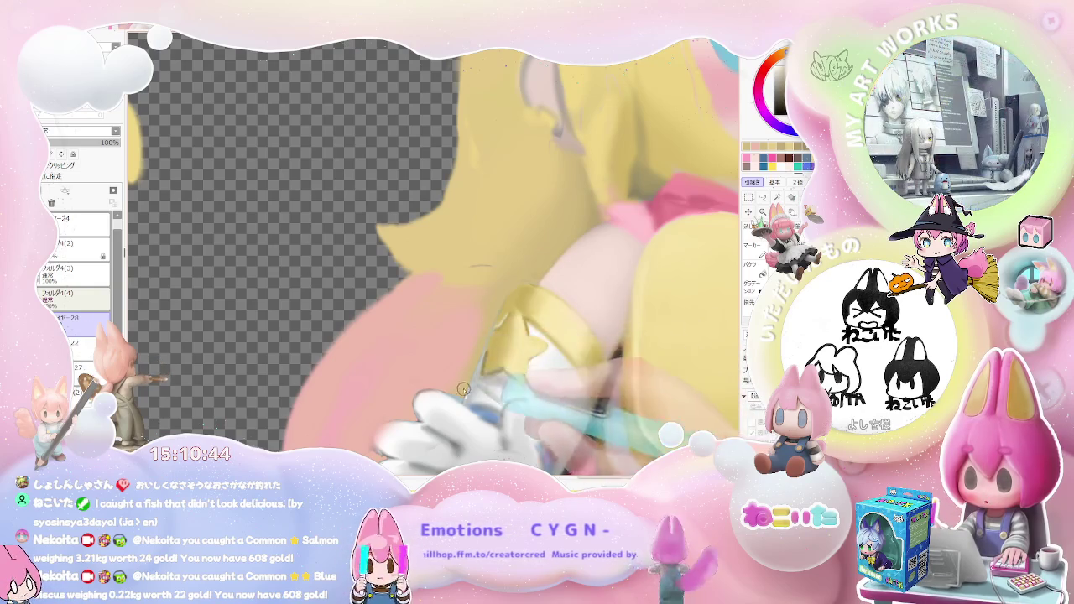
pyautogui.scroll(-2, 493, 316)
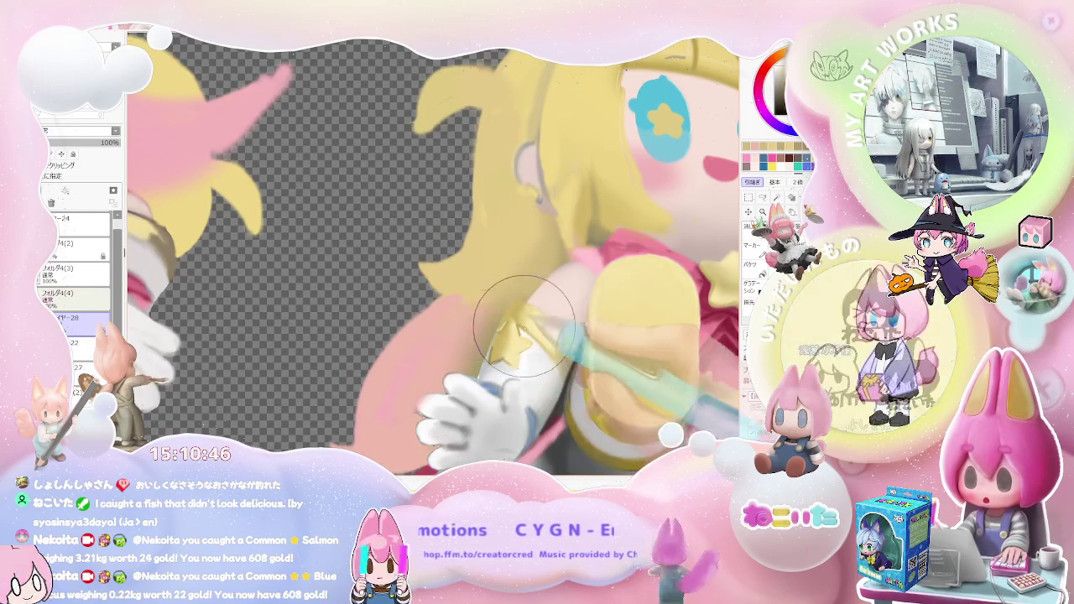
pyautogui.scroll(-3, 562, 268)
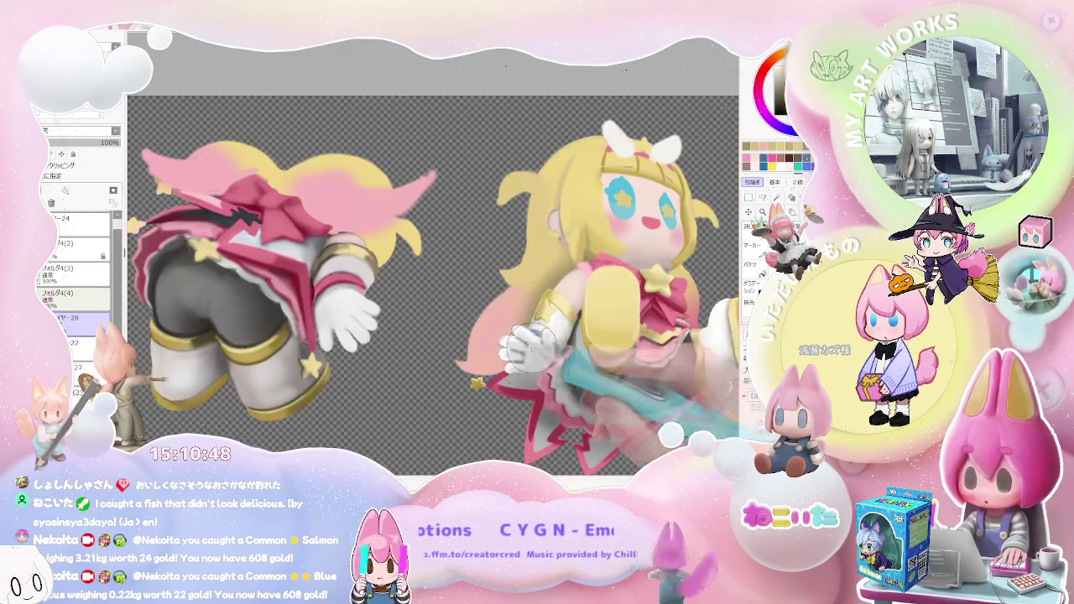
pyautogui.scroll(-1, 514, 357)
pyautogui.scroll(-1, 619, 379)
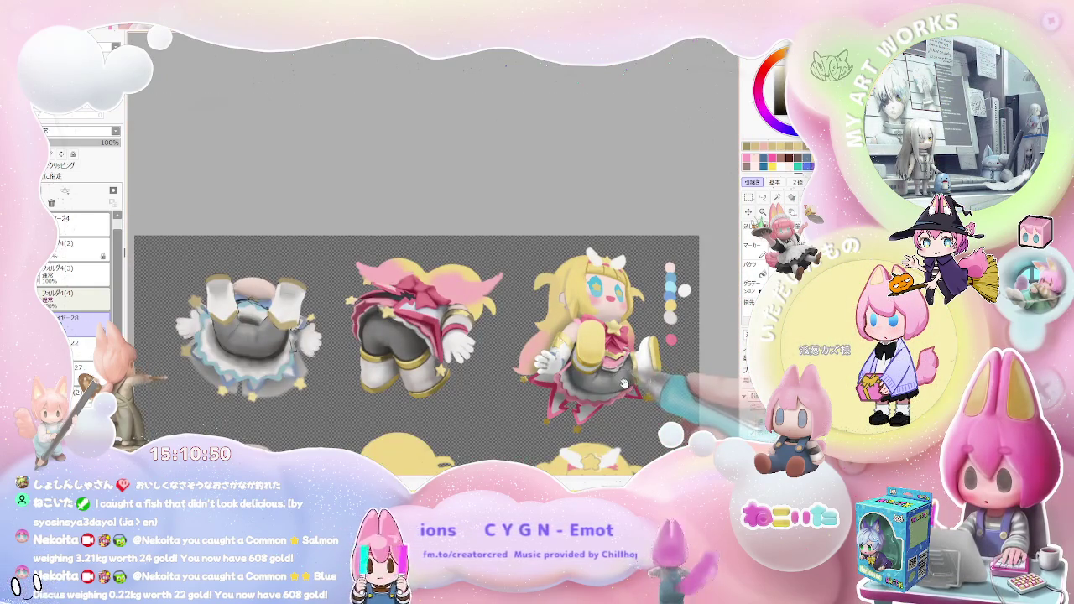
pyautogui.scroll(1, 587, 382)
pyautogui.scroll(2, 395, 394)
pyautogui.scroll(2, 403, 411)
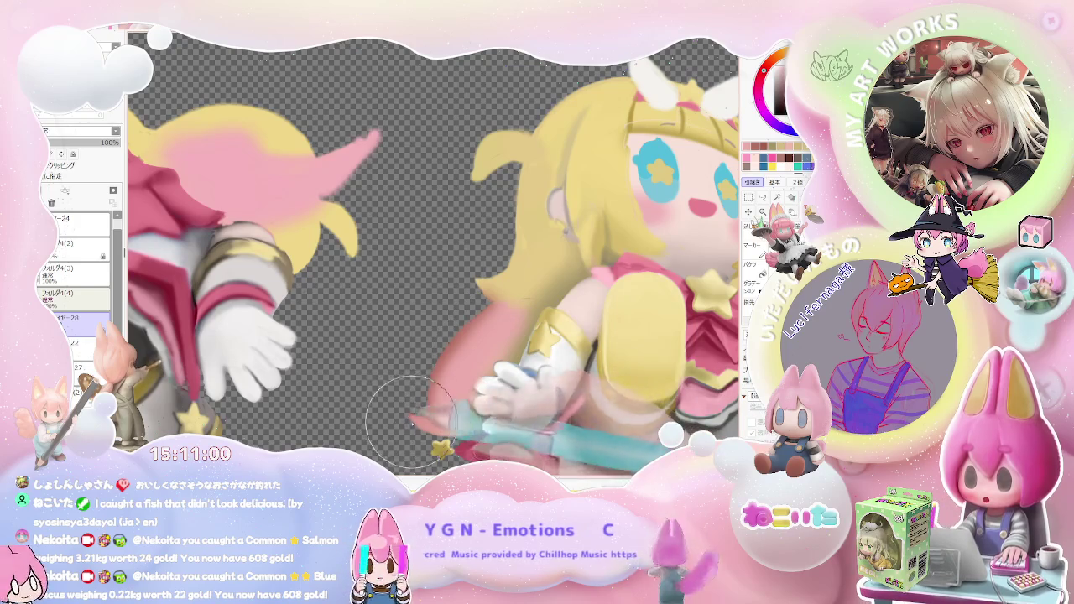
# Tilt the view about 25° counter-clockwise and zoom in on the blonde front view
pyautogui.scroll(-2, 412, 417)
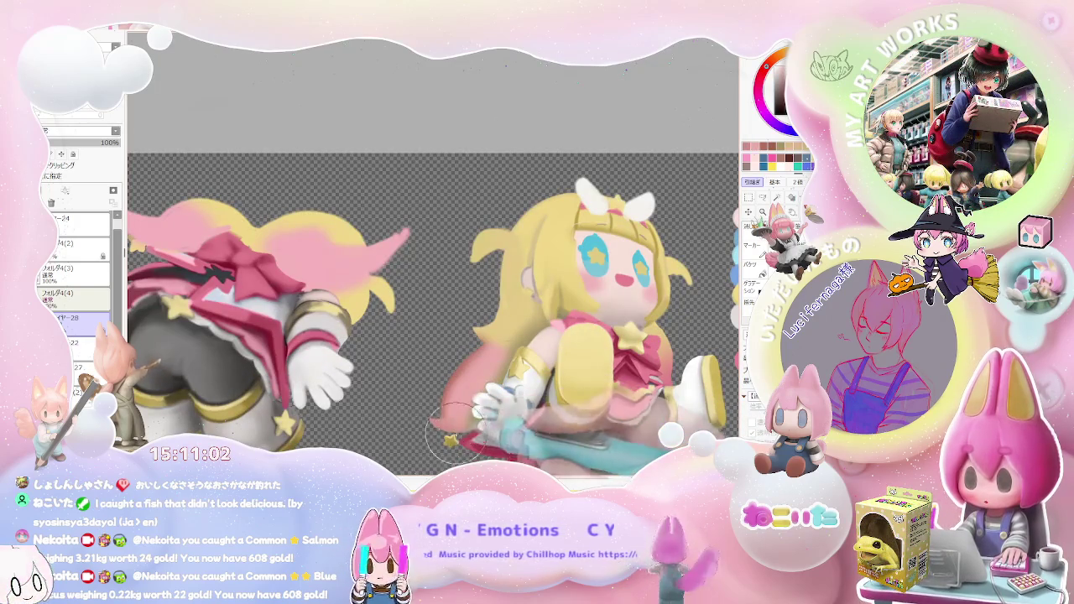
pyautogui.scroll(-1, 482, 415)
pyautogui.scroll(-1, 503, 411)
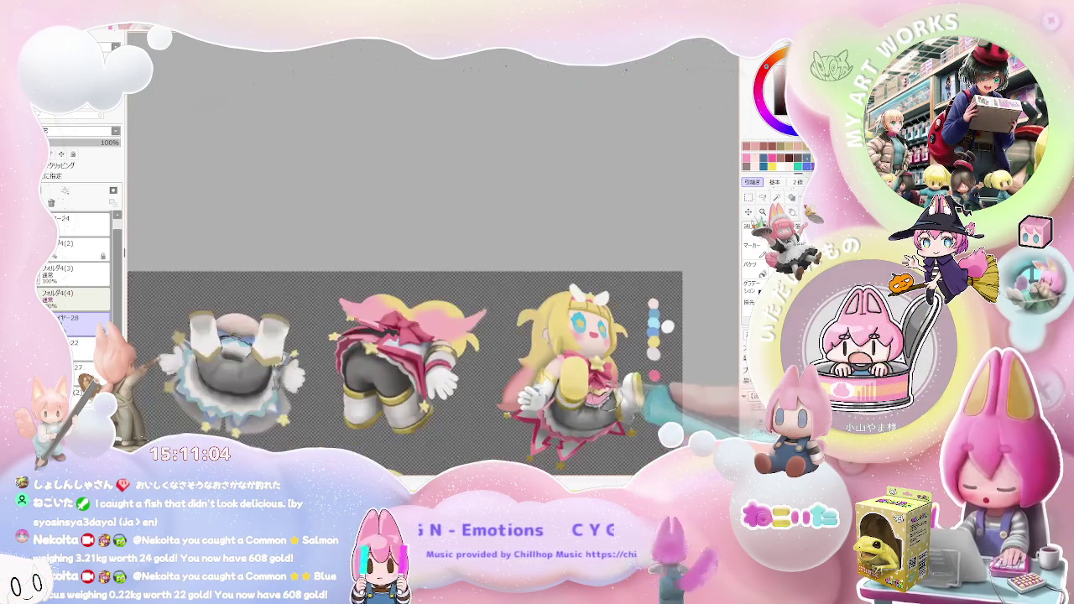
pyautogui.scroll(-1, 554, 405)
pyautogui.press('Delete')
pyautogui.scroll(3, 458, 427)
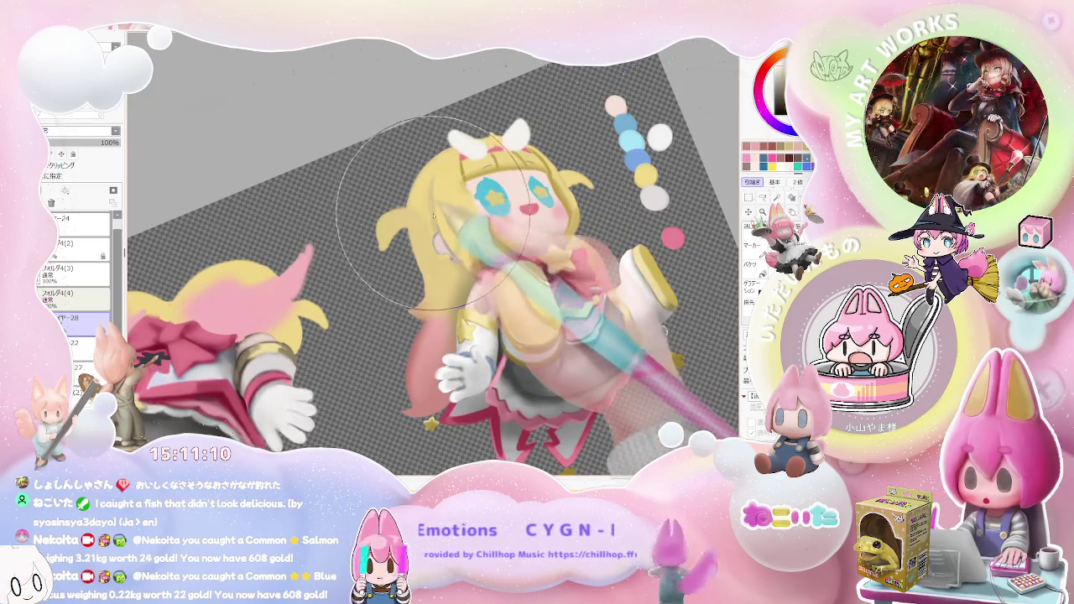
# Shrink the brush, reset the view, tilt it about 25° clockwise, and zoom in on the blonde head
pyautogui.press('[')
pyautogui.press('Delete')
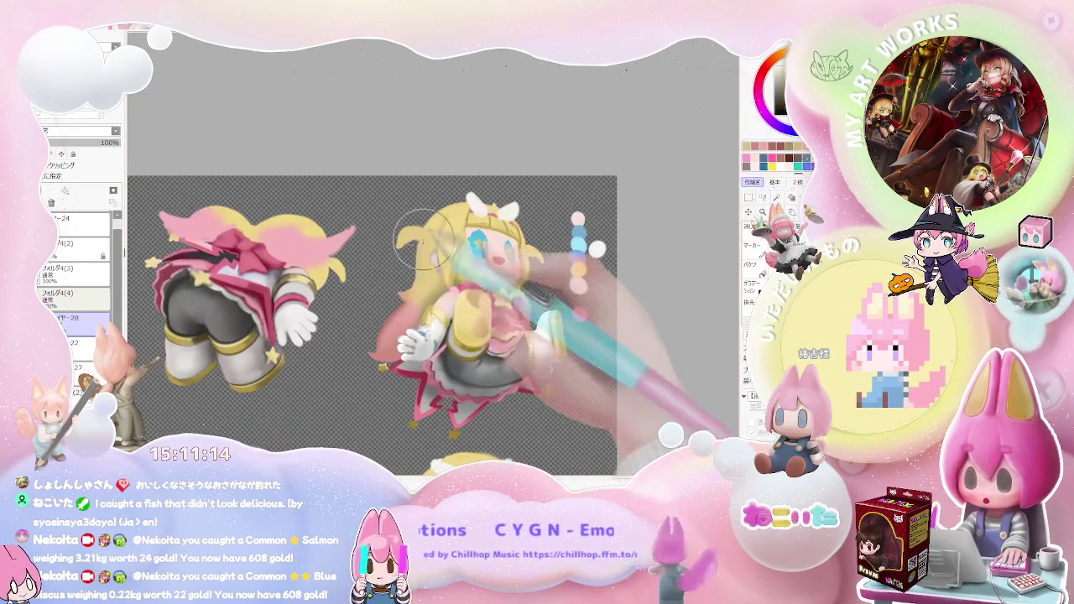
pyautogui.scroll(2, 411, 289)
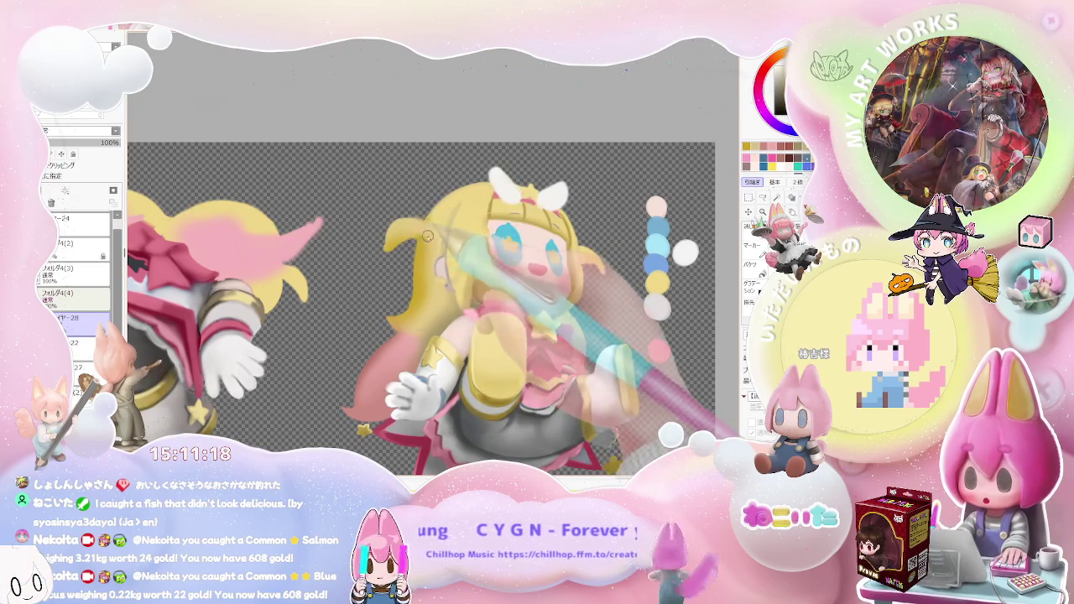
pyautogui.scroll(-2, 436, 204)
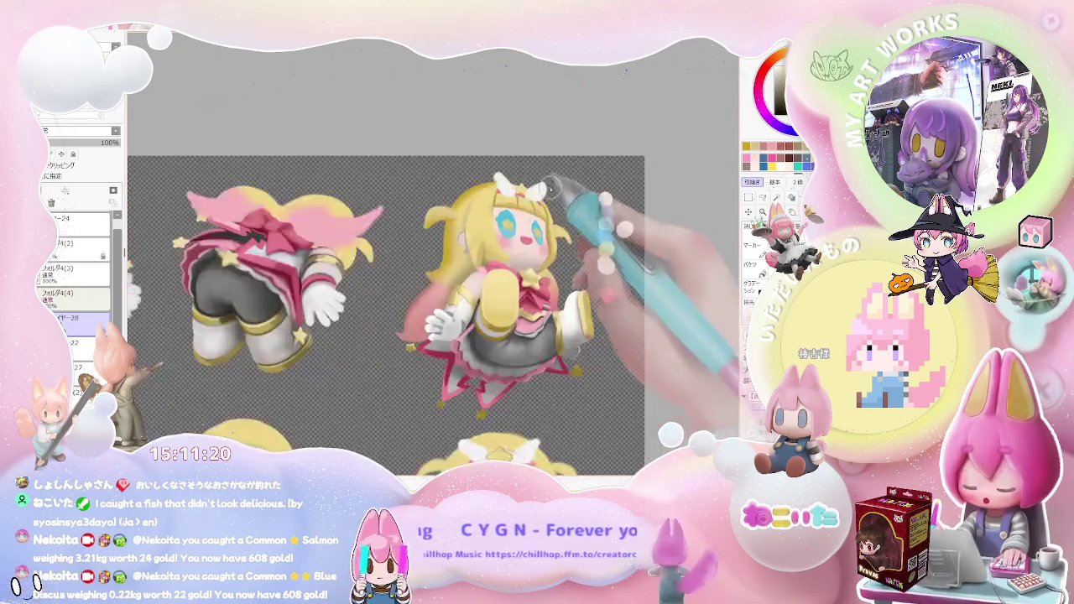
pyautogui.scroll(-2, 436, 204)
pyautogui.scroll(2, 503, 285)
pyautogui.press('End')
pyautogui.press('End')
pyautogui.scroll(3, 486, 385)
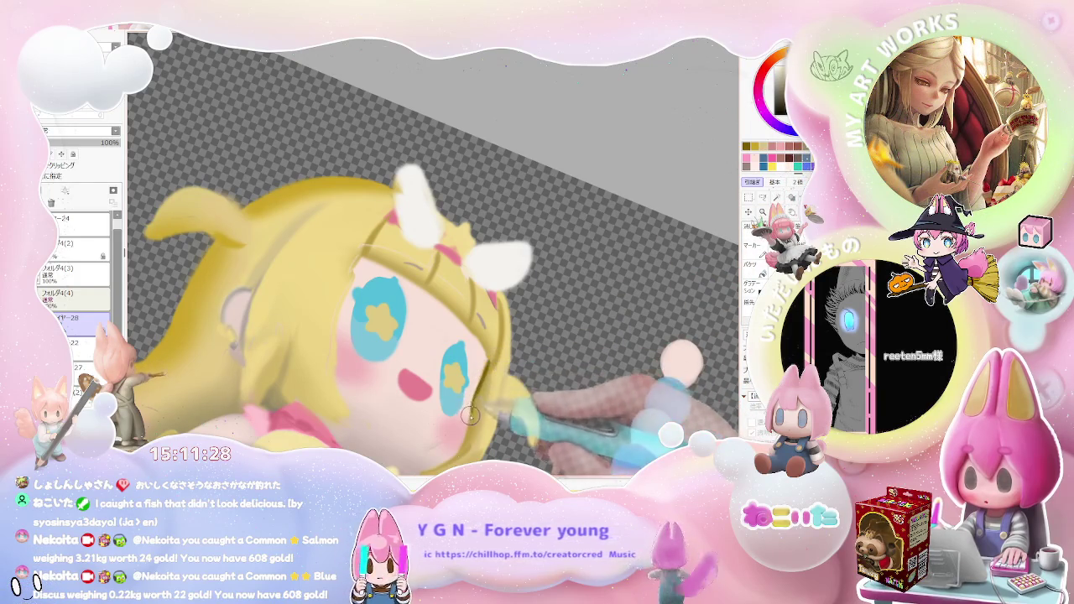
pyautogui.scroll(-4, 478, 388)
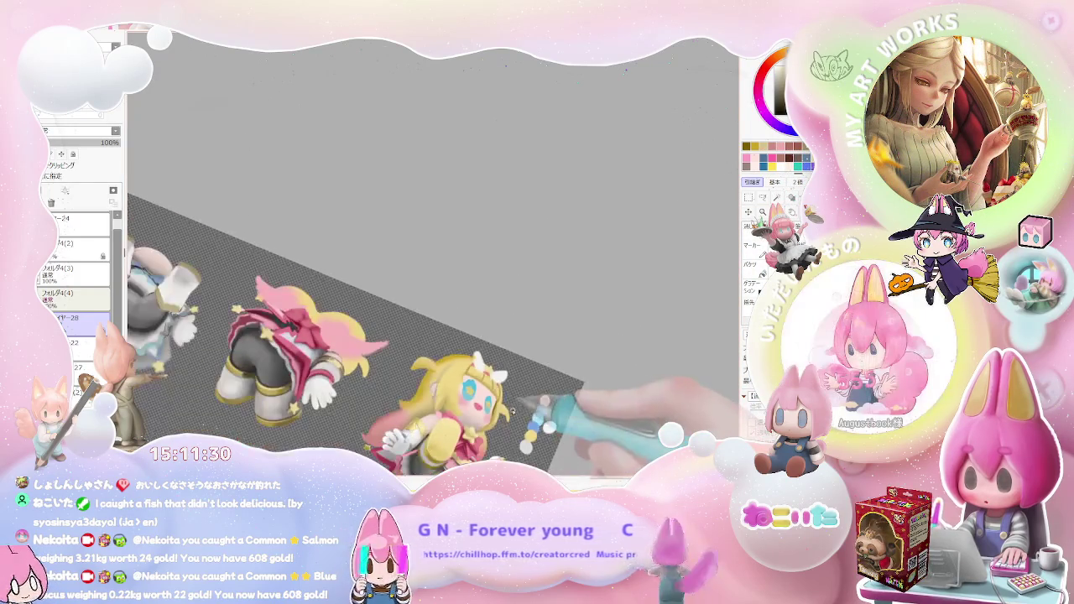
pyautogui.scroll(1, 515, 413)
pyautogui.scroll(1, 513, 394)
pyautogui.scroll(2, 510, 369)
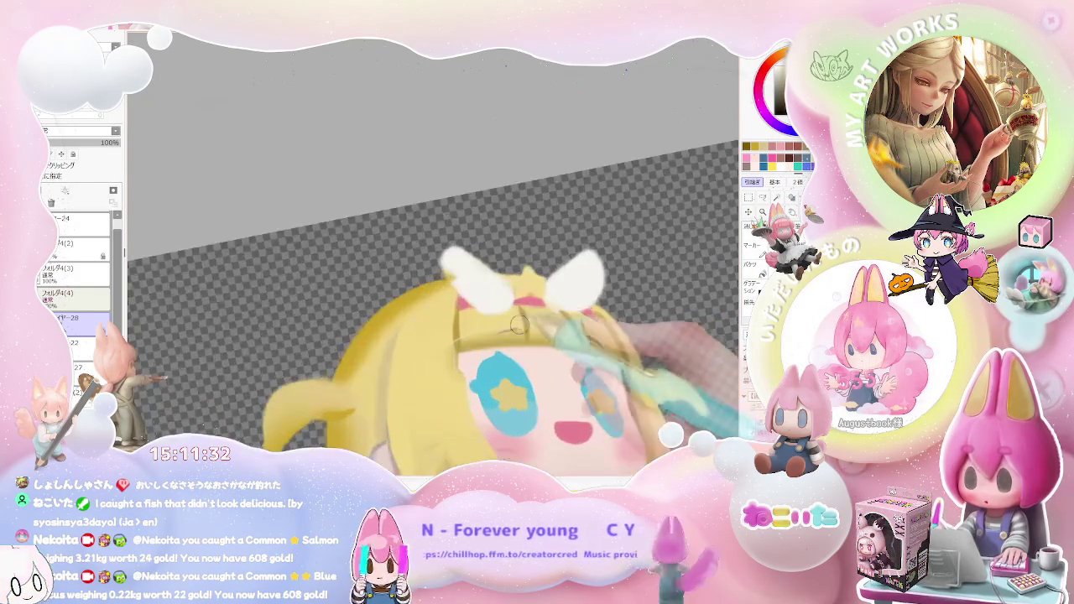
pyautogui.scroll(1, 506, 330)
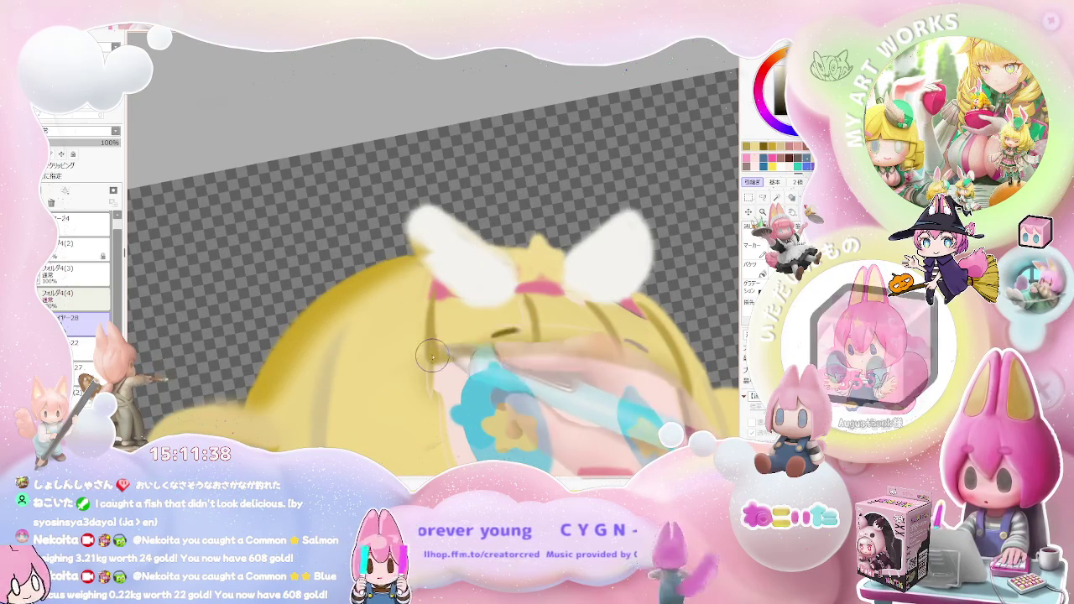
pyautogui.scroll(-1, 414, 336)
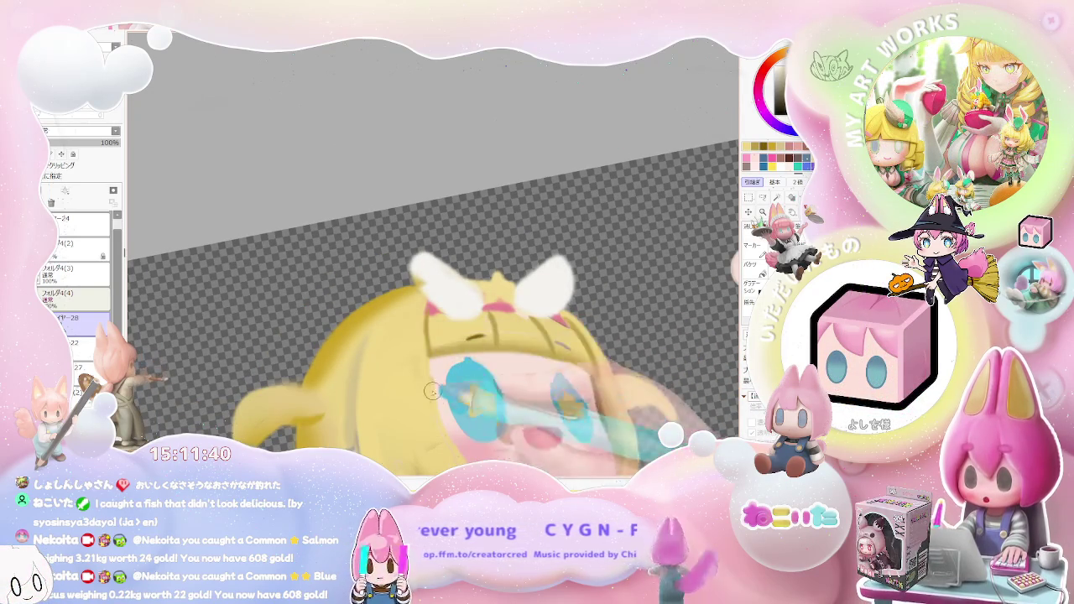
pyautogui.scroll(-3, 520, 411)
pyautogui.scroll(2, 594, 391)
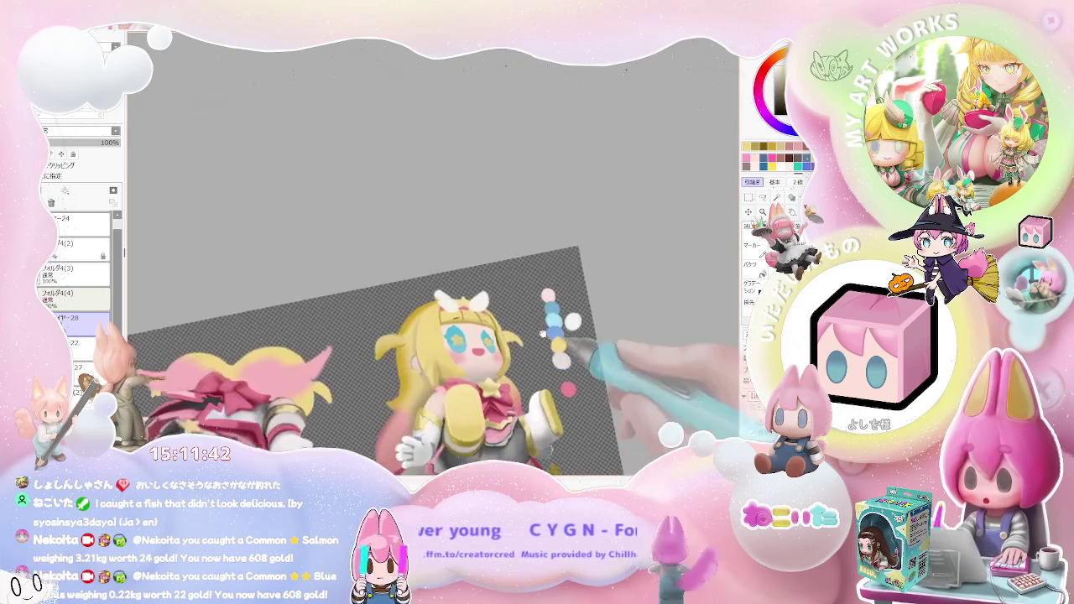
pyautogui.scroll(2, 545, 361)
pyautogui.scroll(2, 419, 319)
pyautogui.scroll(2, 361, 283)
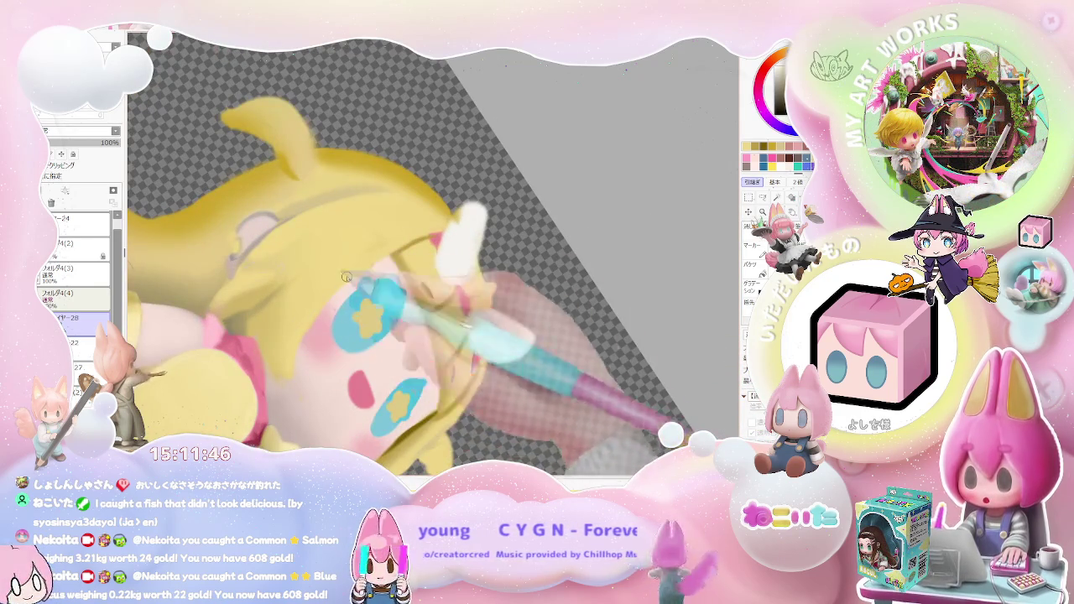
pyautogui.scroll(-2, 319, 302)
pyautogui.scroll(-2, 420, 336)
pyautogui.scroll(2, 403, 286)
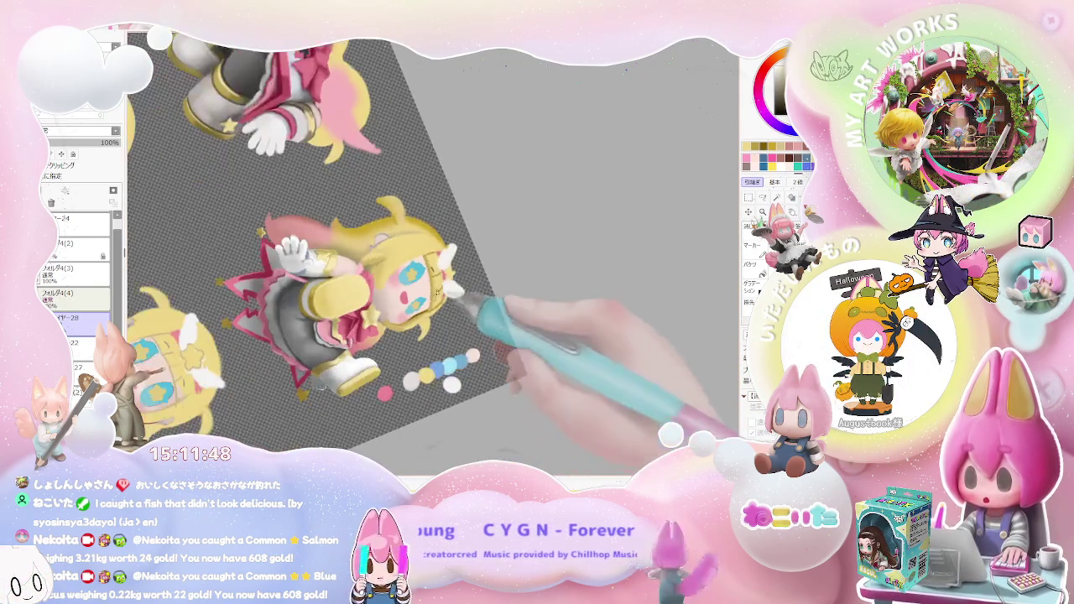
pyautogui.scroll(2, 394, 268)
pyautogui.scroll(2, 392, 263)
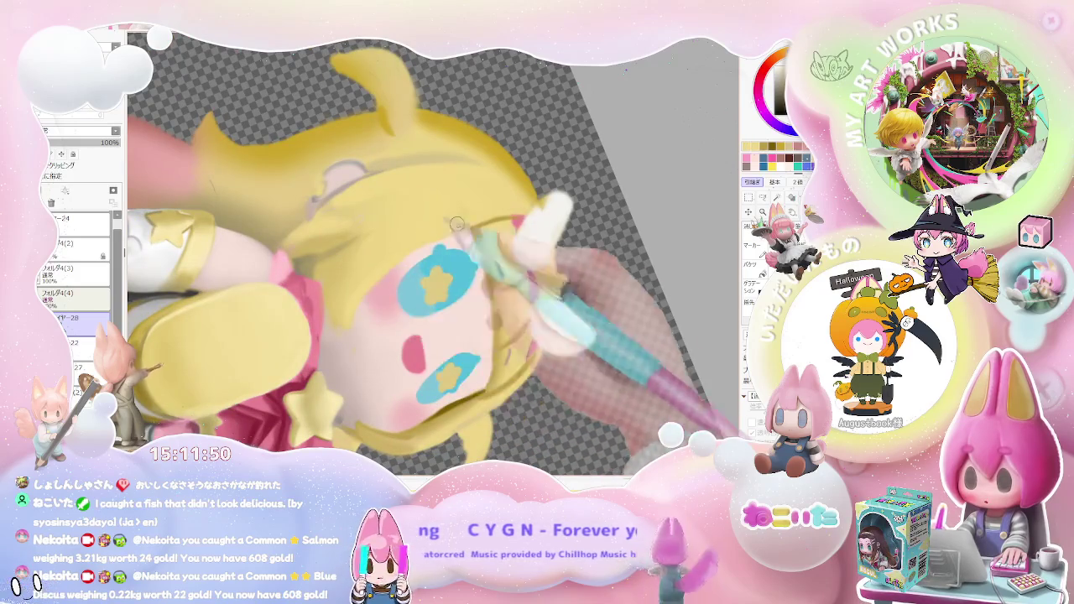
pyautogui.scroll(-1, 396, 256)
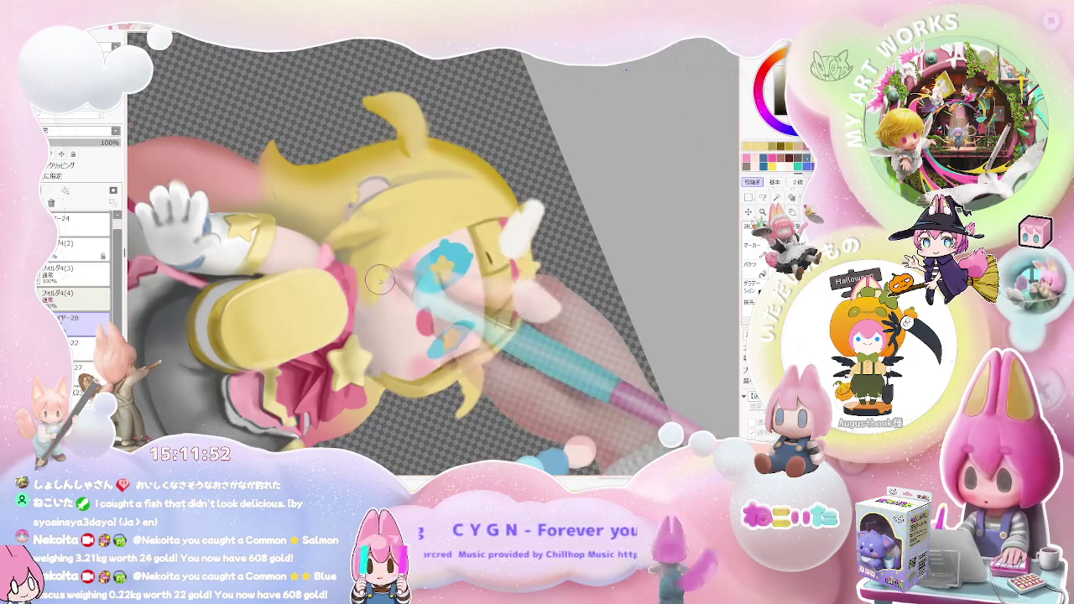
pyautogui.scroll(-1, 491, 263)
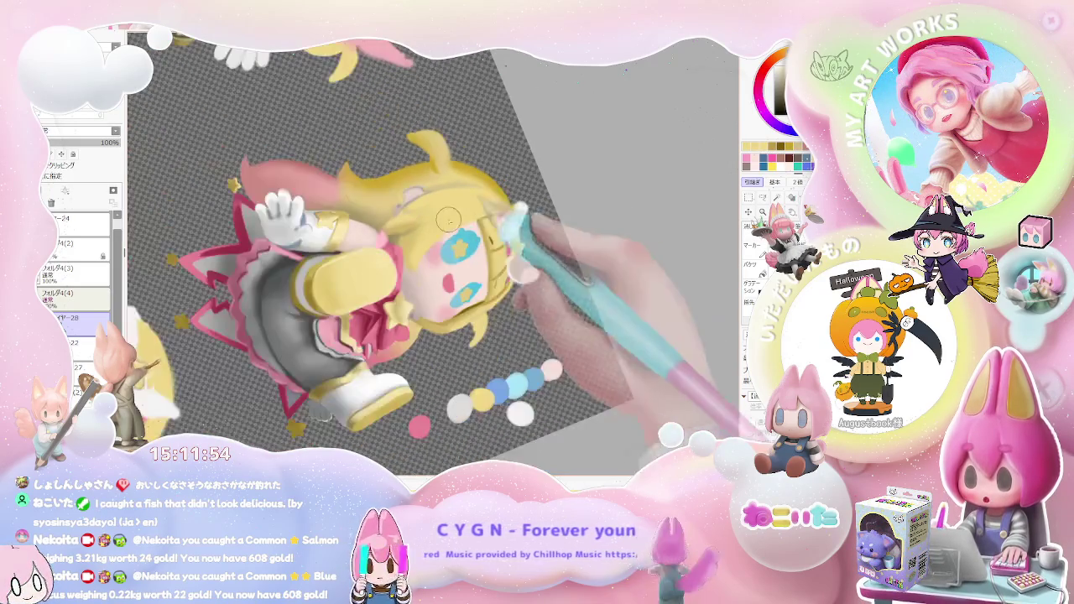
pyautogui.scroll(-1, 579, 235)
pyautogui.scroll(-1, 578, 235)
pyautogui.scroll(-1, 625, 327)
pyautogui.scroll(1, 587, 395)
pyautogui.scroll(1, 552, 396)
pyautogui.scroll(1, 456, 359)
pyautogui.scroll(1, 395, 347)
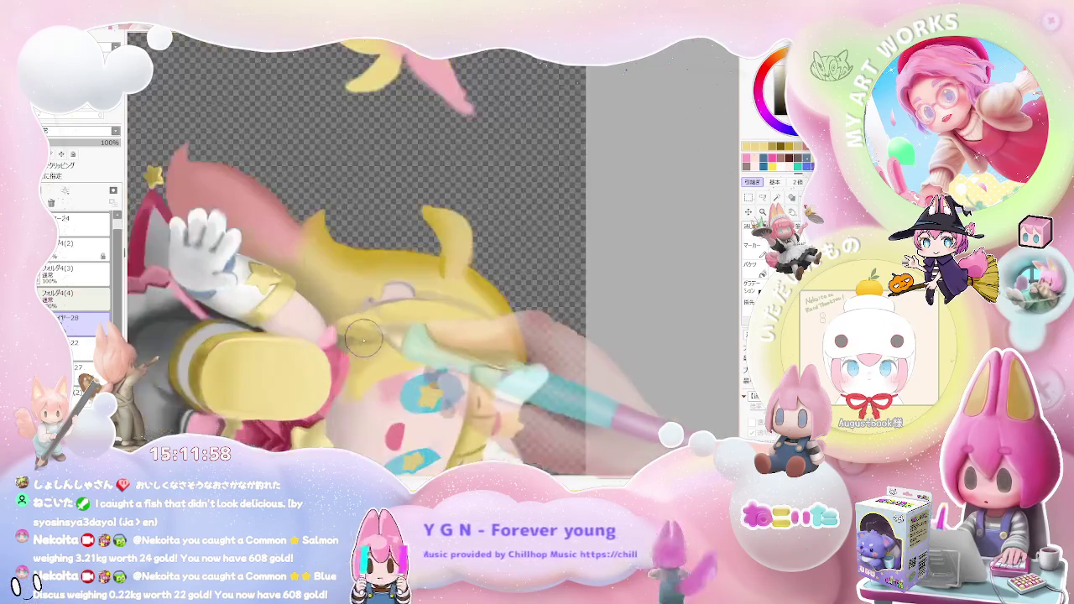
pyautogui.scroll(1, 351, 342)
# Enlarge the brush and rotate the view so the figures run diagonally across the screen
pyautogui.press(']')
pyautogui.press(']')
pyautogui.press(']')
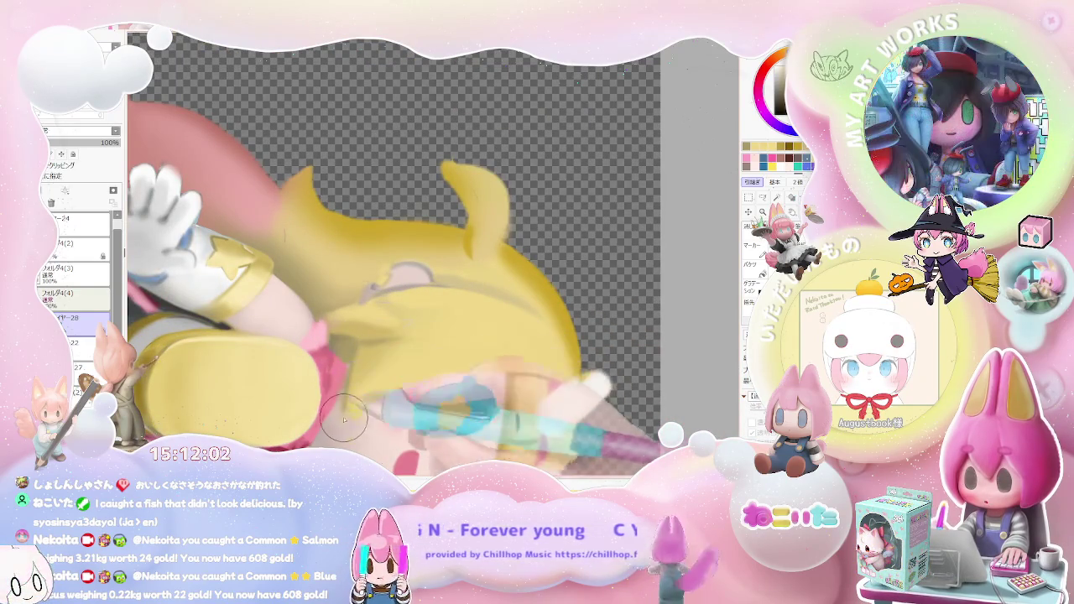
pyautogui.scroll(-1, 345, 403)
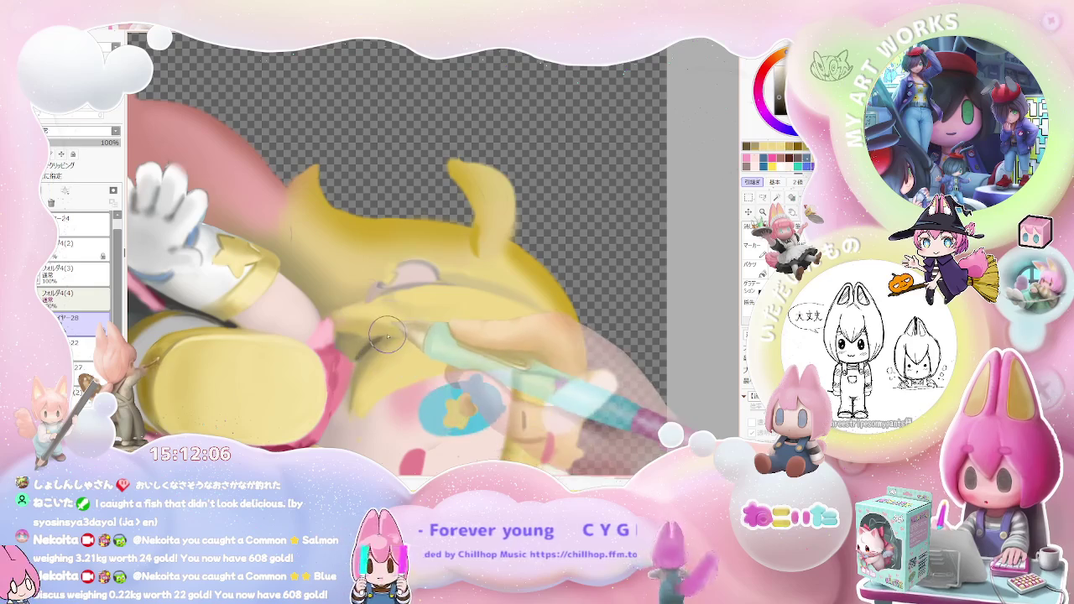
pyautogui.scroll(-1, 422, 341)
pyautogui.scroll(-1, 421, 340)
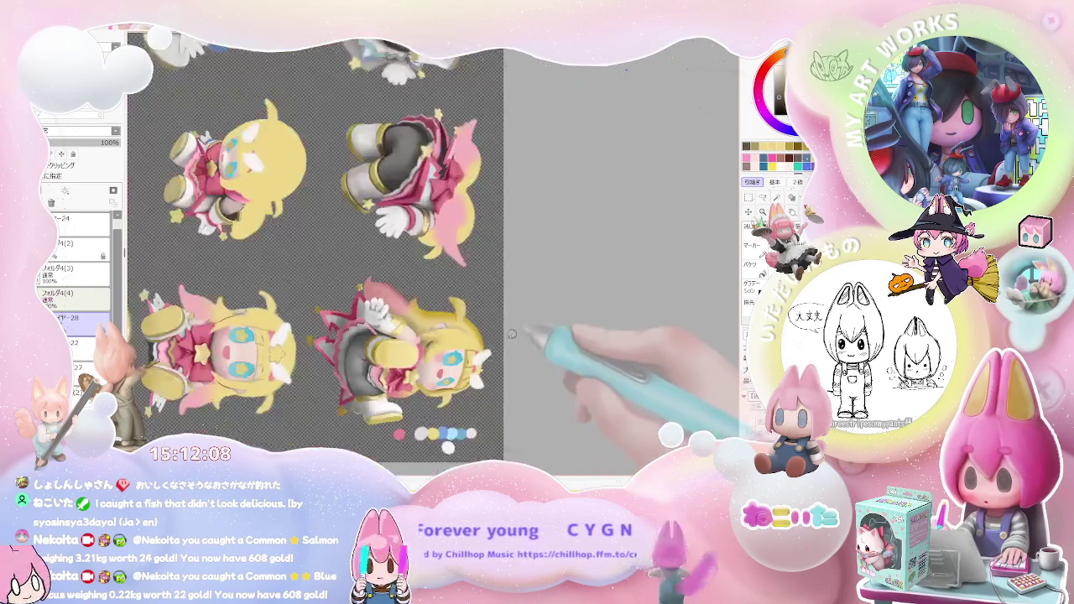
pyautogui.moveTo(421, 340); pyautogui.dragTo(587, 334)
pyautogui.scroll(3, 575, 326)
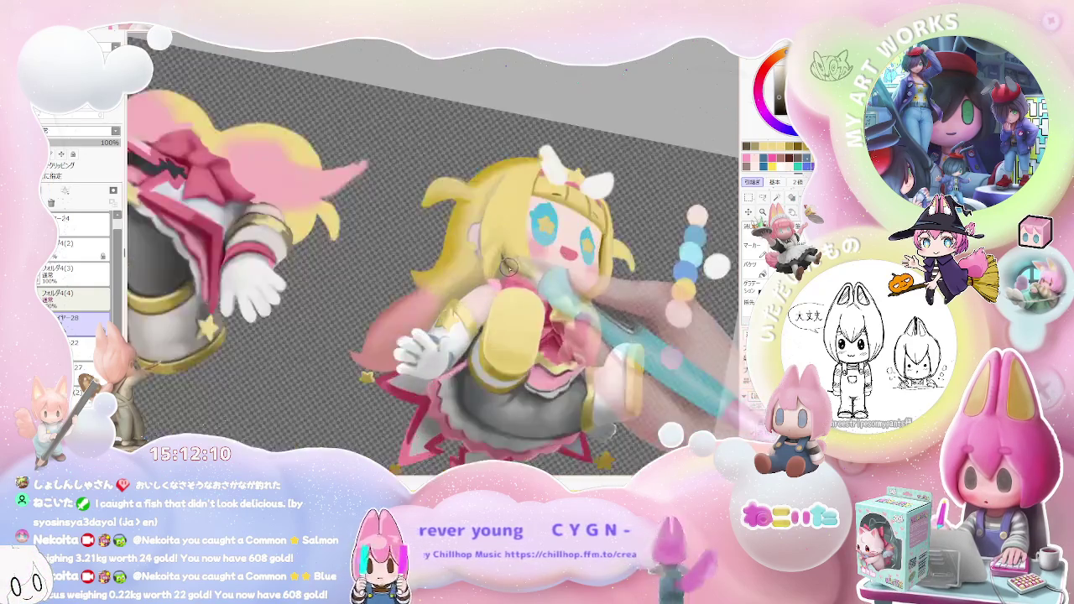
pyautogui.scroll(2, 537, 277)
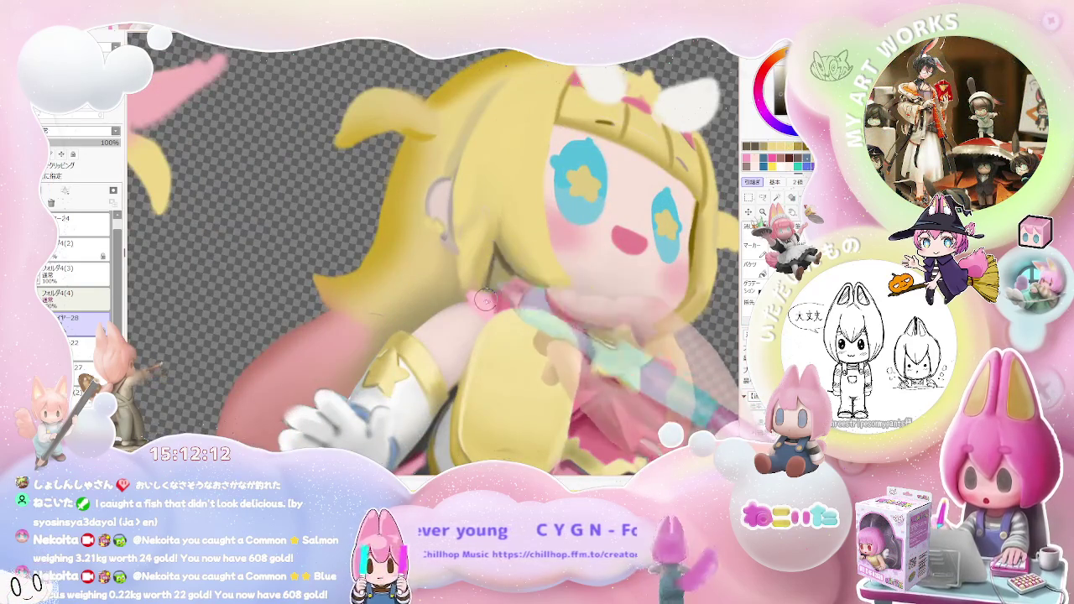
pyautogui.scroll(-1, 499, 260)
pyautogui.scroll(-2, 503, 276)
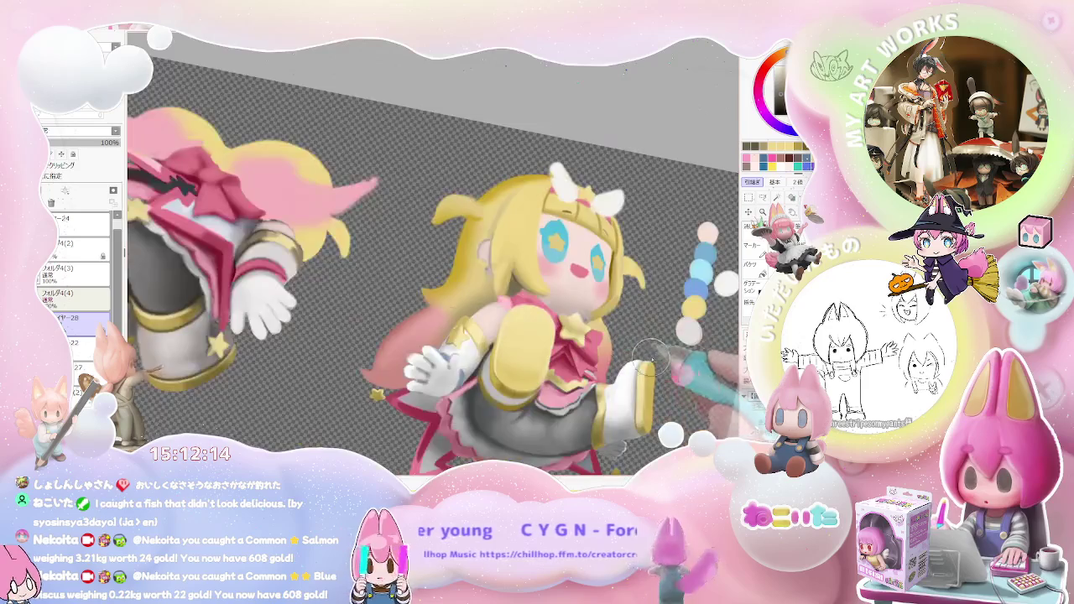
pyautogui.scroll(-1, 666, 363)
pyautogui.moveTo(666, 364); pyautogui.dragTo(474, 324)
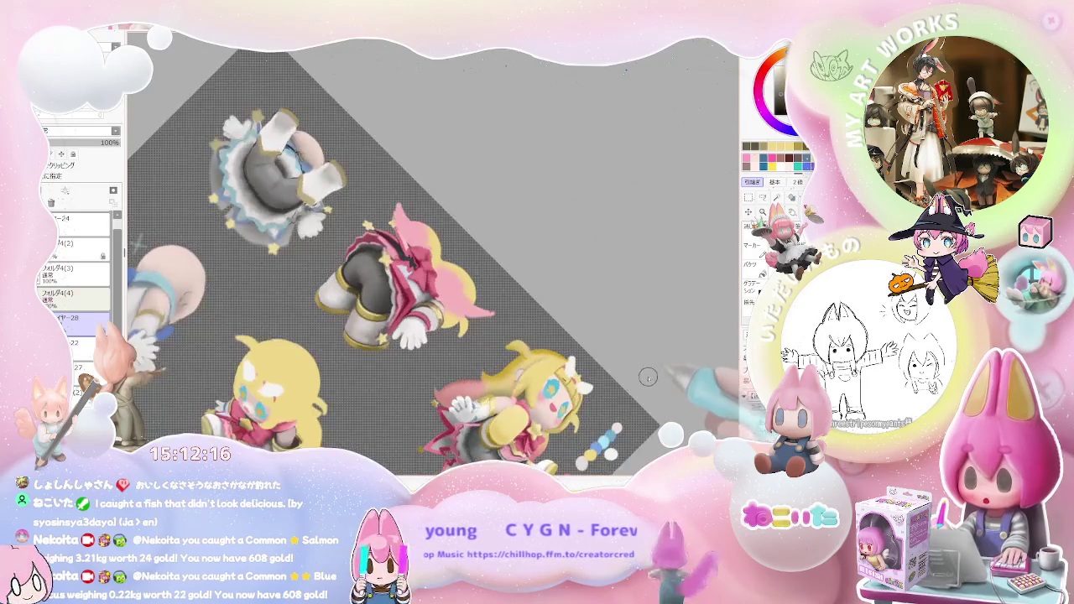
pyautogui.scroll(2, 474, 324)
pyautogui.scroll(1, 436, 332)
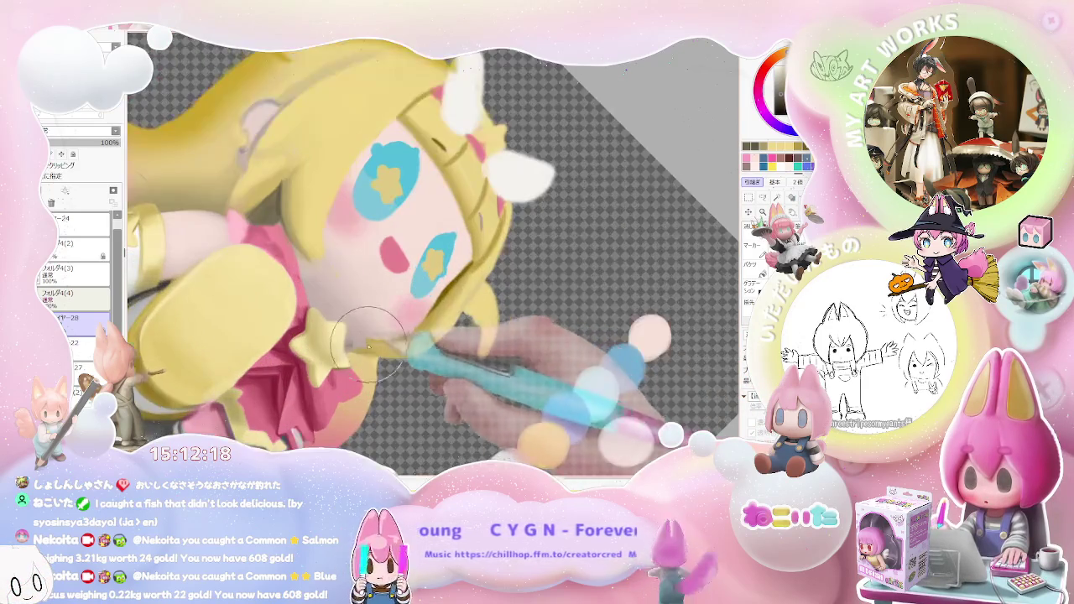
pyautogui.scroll(1, 366, 347)
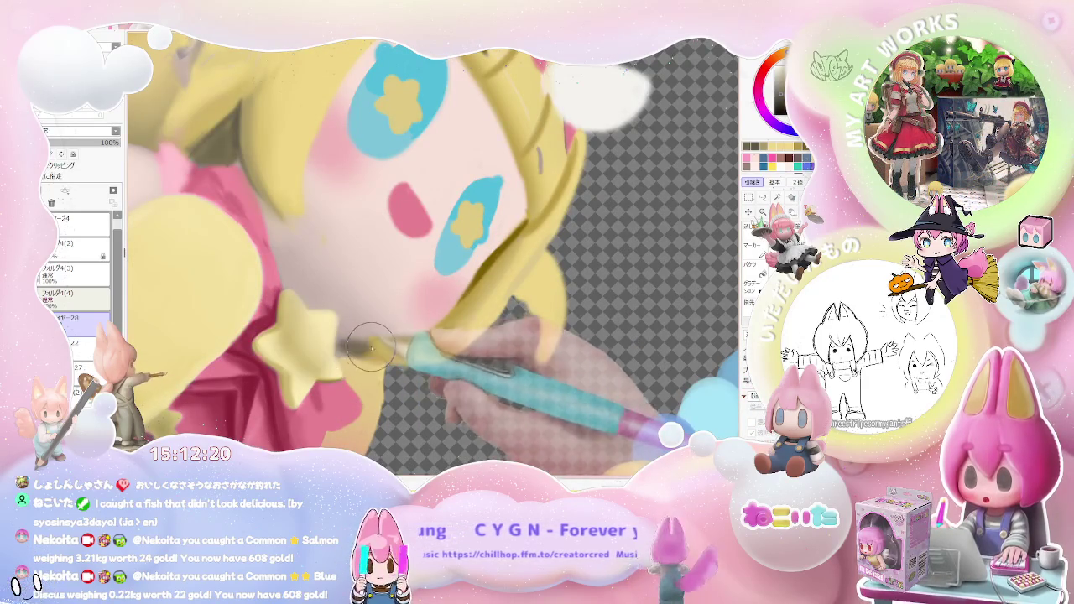
pyautogui.scroll(-1, 388, 341)
pyautogui.scroll(-2, 388, 340)
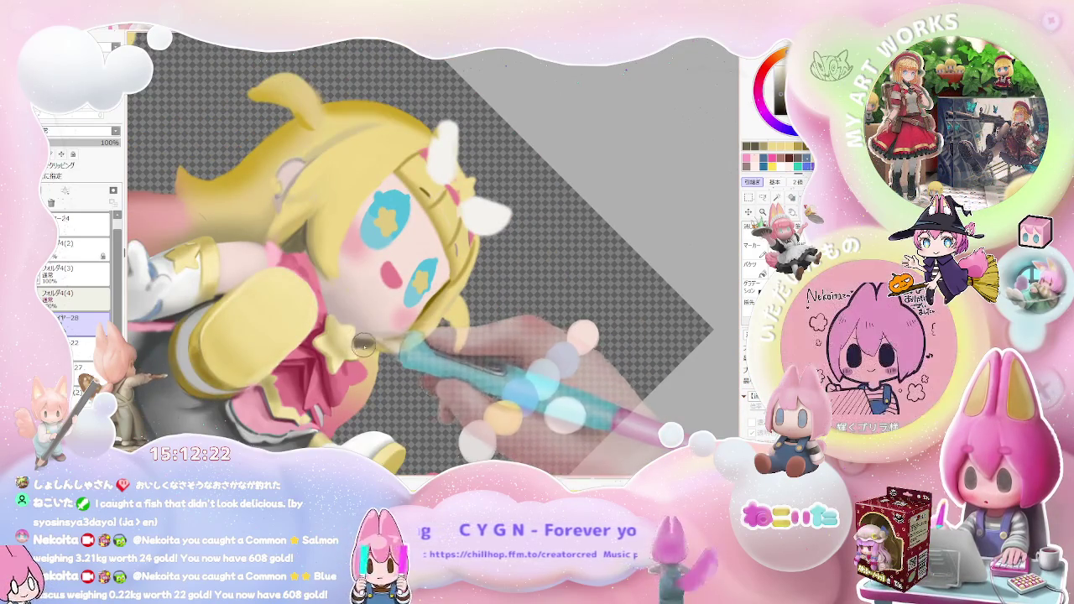
pyautogui.scroll(-1, 403, 340)
pyautogui.scroll(-1, 421, 340)
pyautogui.scroll(-3, 421, 340)
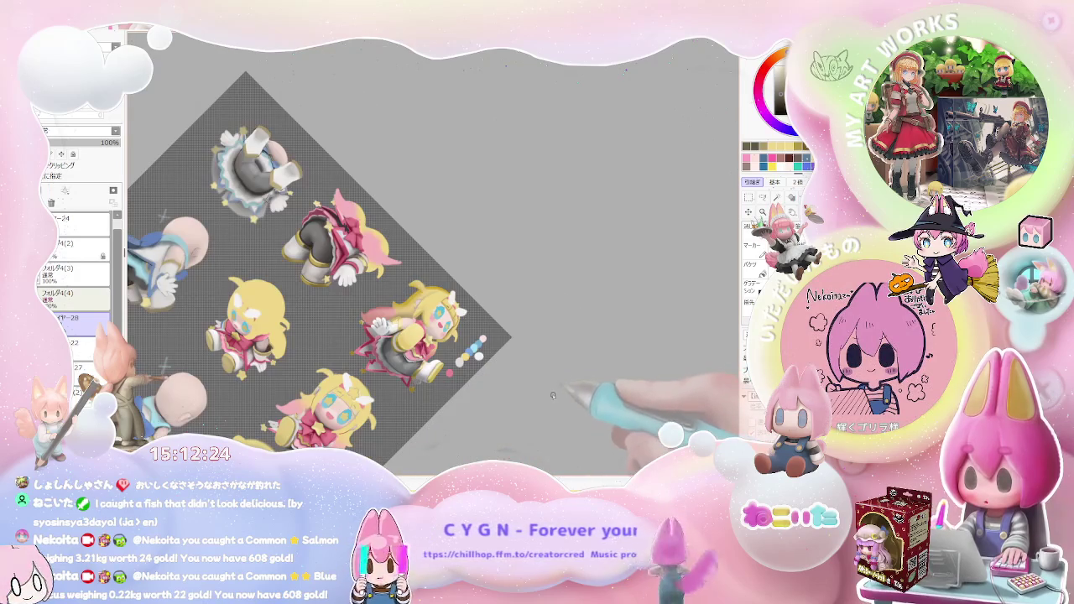
pyautogui.press('End')
pyautogui.press('End')
pyautogui.scroll(3, 401, 348)
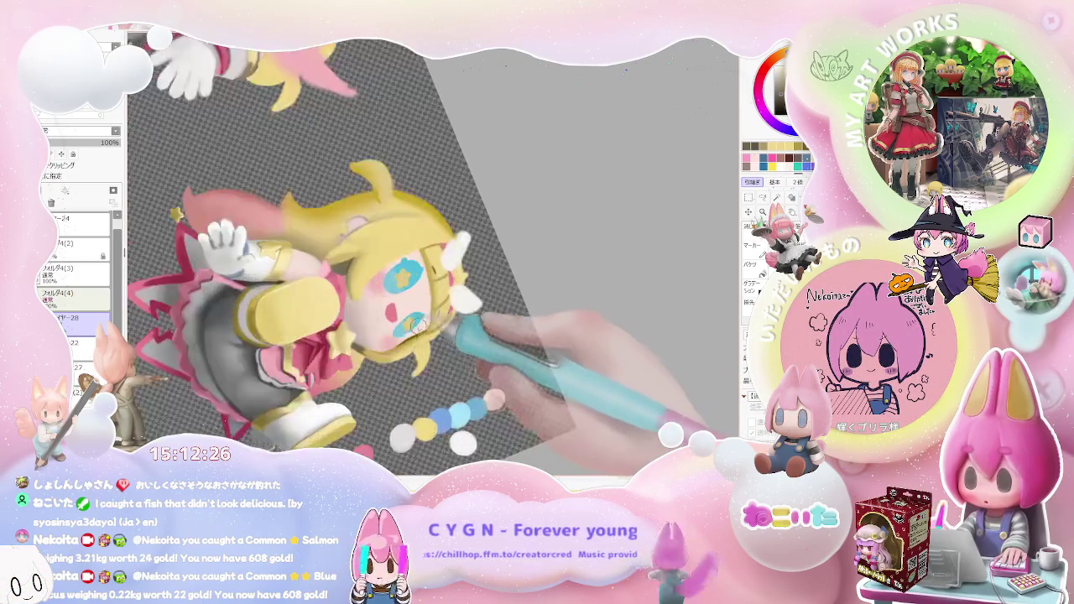
pyautogui.scroll(3, 401, 347)
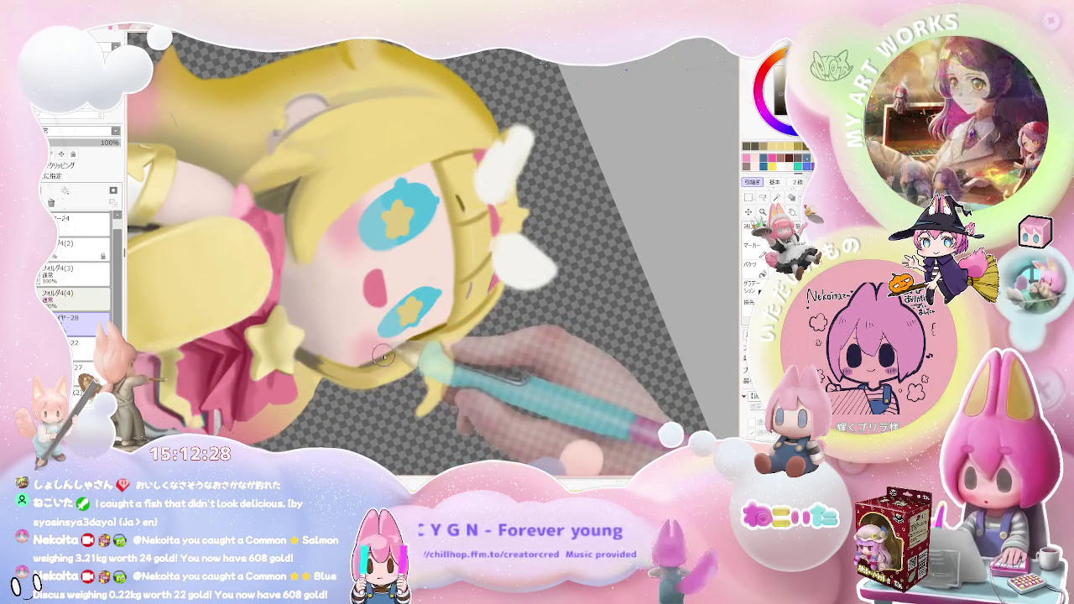
pyautogui.scroll(-2, 442, 333)
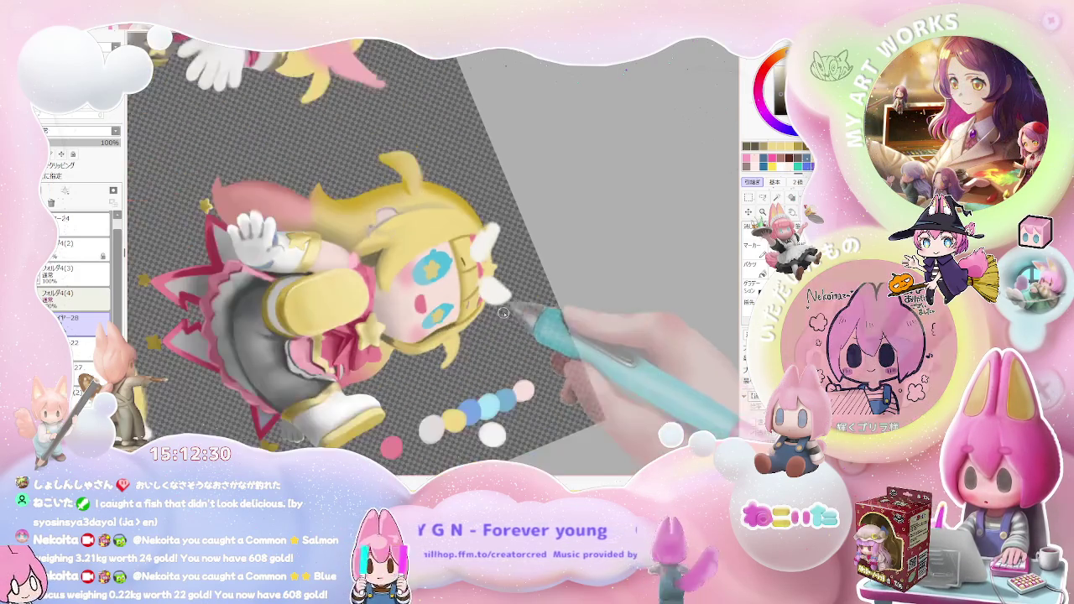
pyautogui.scroll(-2, 495, 361)
pyautogui.scroll(-1, 518, 382)
pyautogui.scroll(1, 536, 388)
pyautogui.scroll(2, 431, 404)
pyautogui.scroll(2, 366, 401)
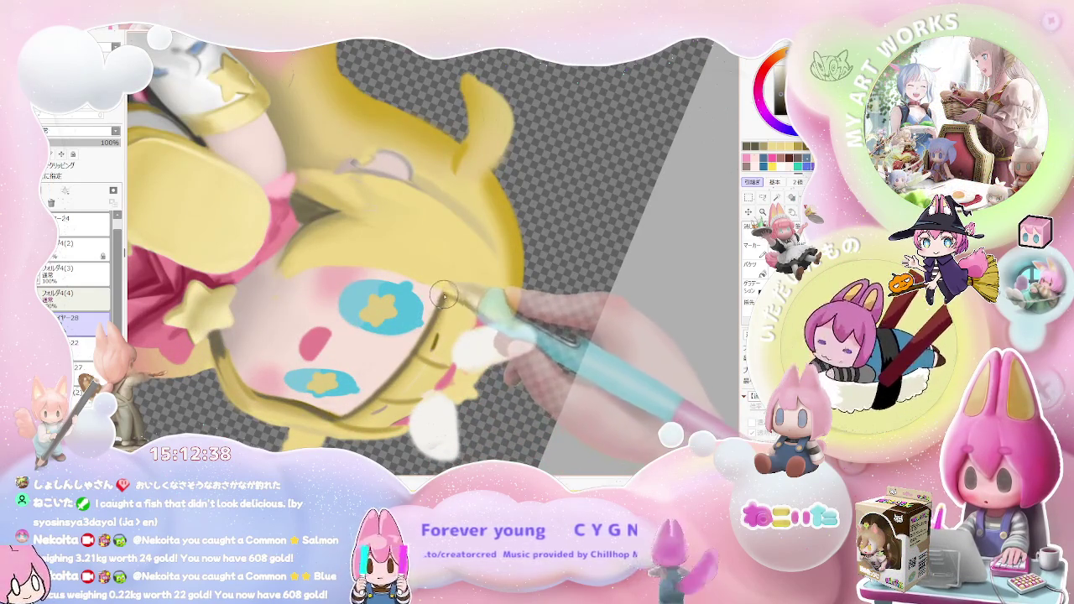
pyautogui.scroll(-2, 445, 294)
pyautogui.scroll(-2, 537, 335)
pyautogui.scroll(-1, 595, 370)
# Rotate and reposition the view to frame the chibi figures' heads up close
pyautogui.moveTo(628, 366)
pyautogui.mouseDown()
pyautogui.moveTo(680, 377)
pyautogui.moveTo(552, 392)
pyautogui.mouseUp()
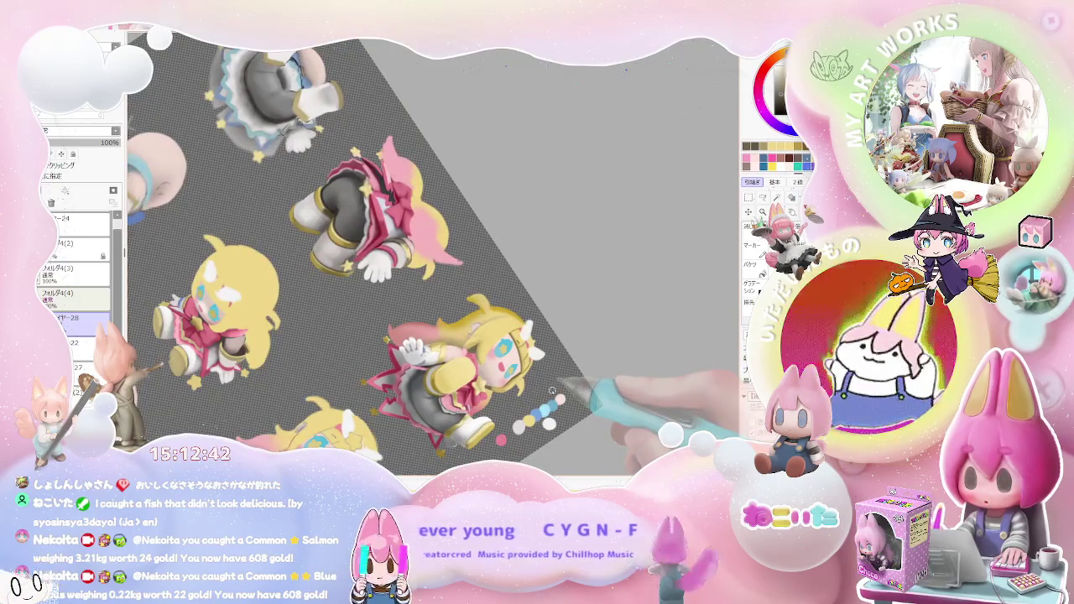
pyautogui.scroll(2, 547, 380)
pyautogui.scroll(2, 469, 369)
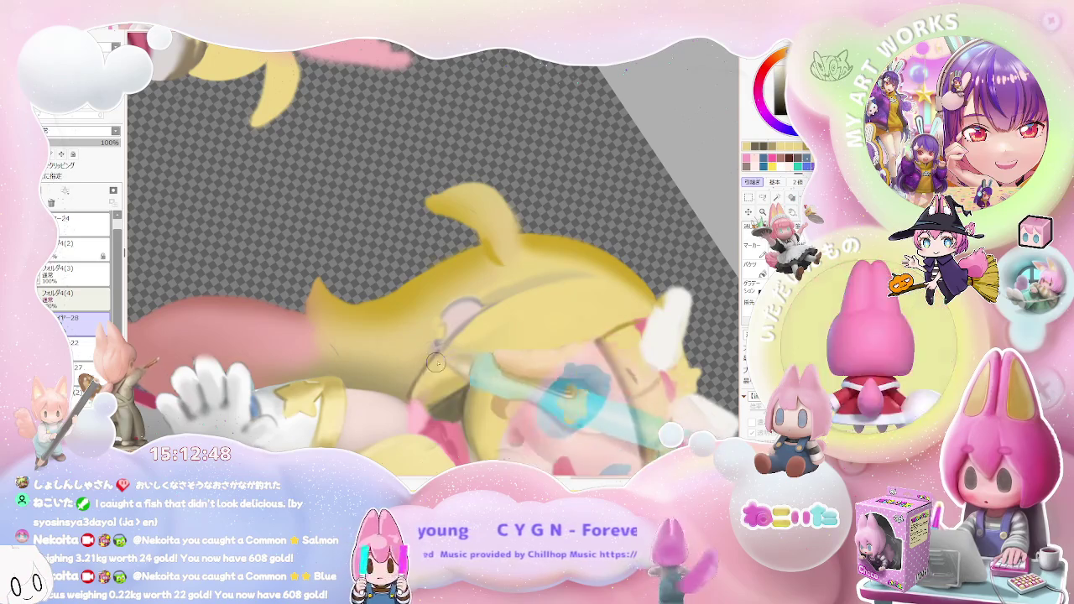
pyautogui.scroll(-2, 474, 327)
pyautogui.scroll(-2, 503, 336)
pyautogui.scroll(-1, 654, 359)
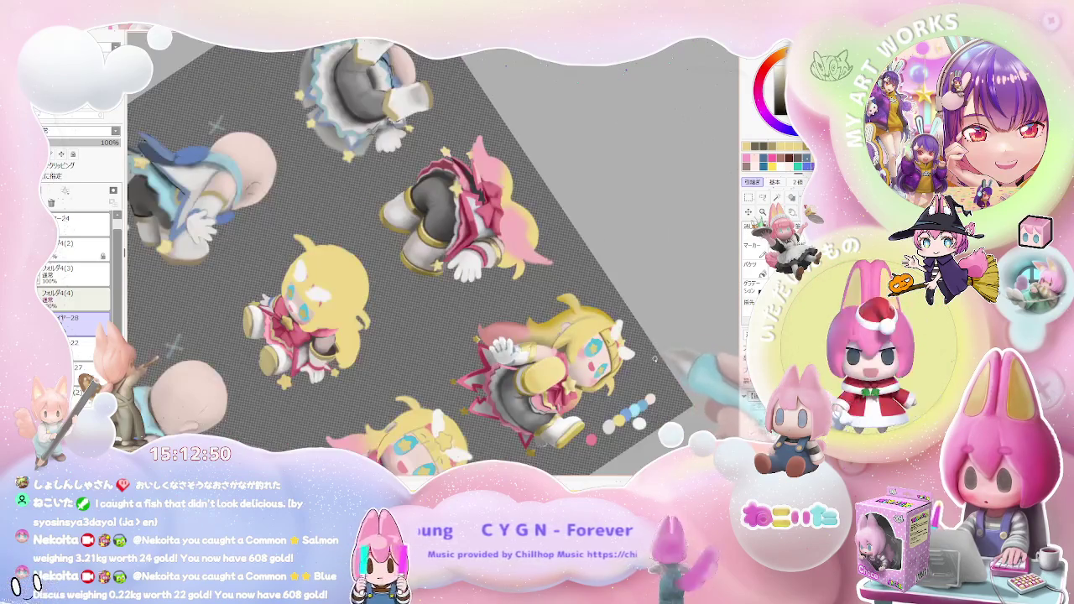
pyautogui.scroll(1, 663, 352)
pyautogui.scroll(1, 604, 361)
pyautogui.scroll(1, 545, 360)
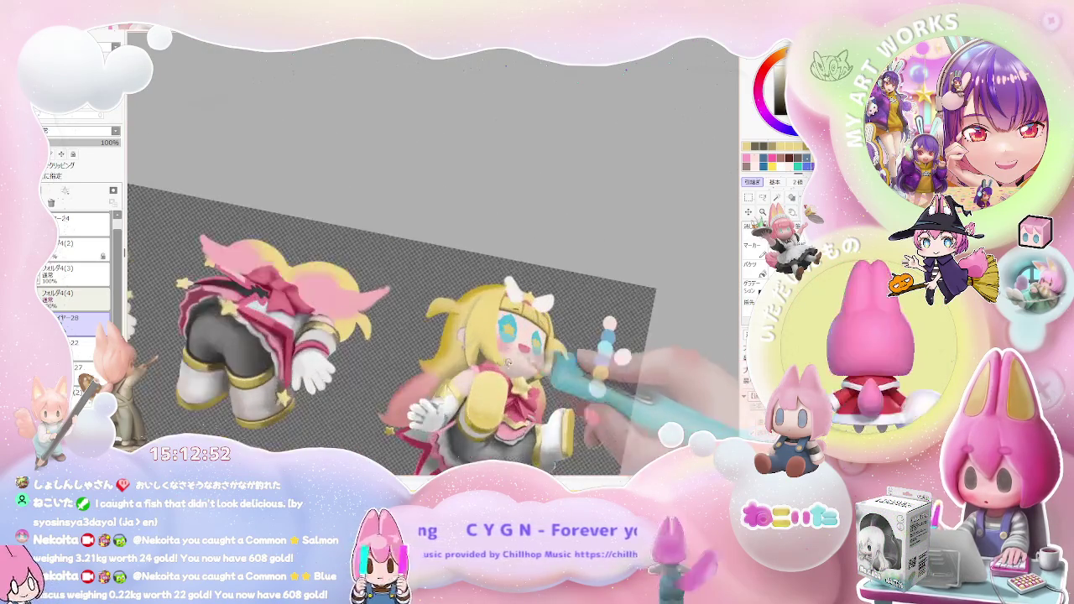
pyautogui.scroll(2, 478, 359)
pyautogui.scroll(1, 447, 289)
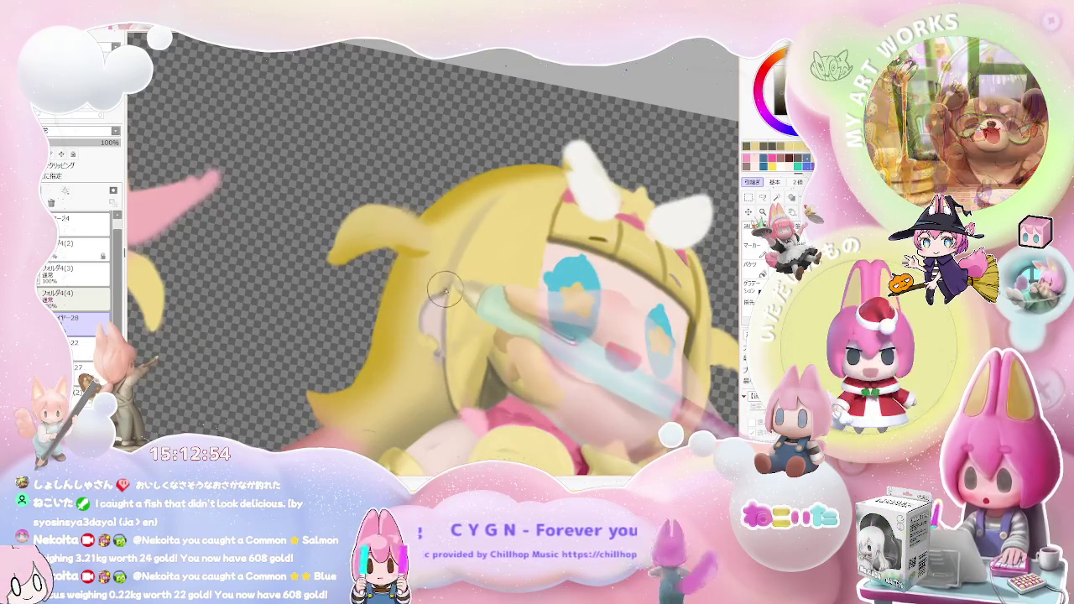
pyautogui.scroll(-2, 485, 219)
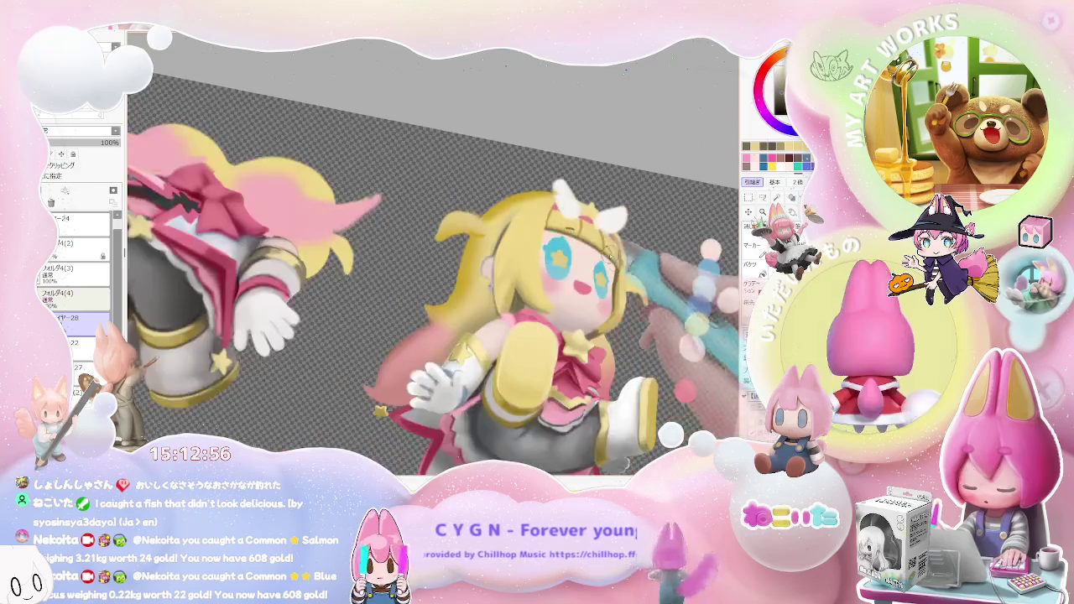
pyautogui.scroll(-1, 520, 268)
pyautogui.scroll(1, 554, 319)
pyautogui.scroll(1, 578, 351)
pyautogui.scroll(1, 578, 351)
pyautogui.scroll(1, 472, 322)
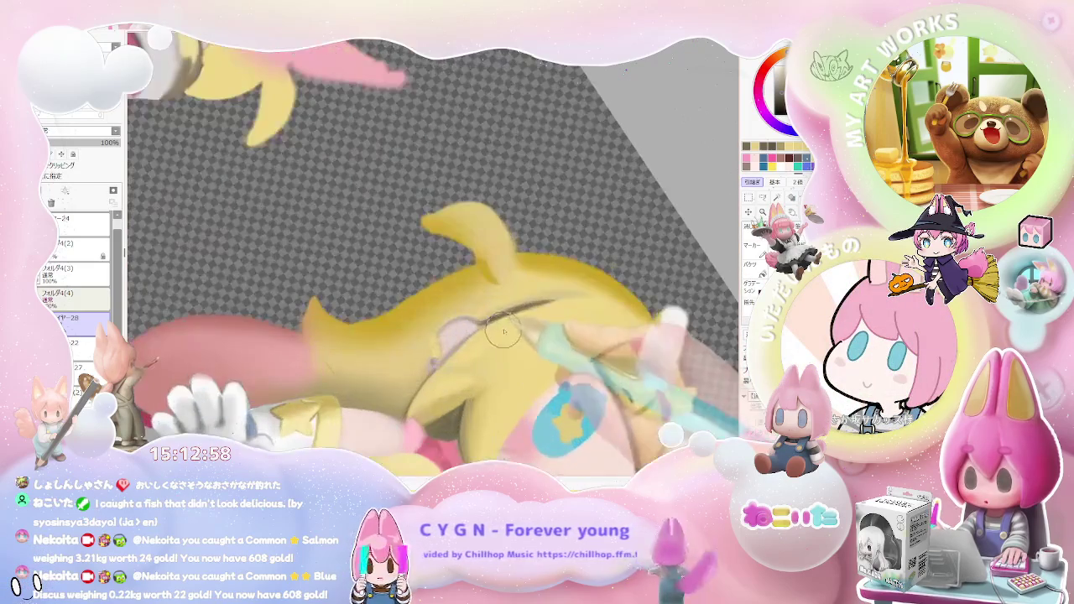
# Set the brush size to 53 for the hair, then zoom out and tilt the sheet counter-clockwise
pyautogui.moveTo(571, 277); pyautogui.dragTo(485, 316)
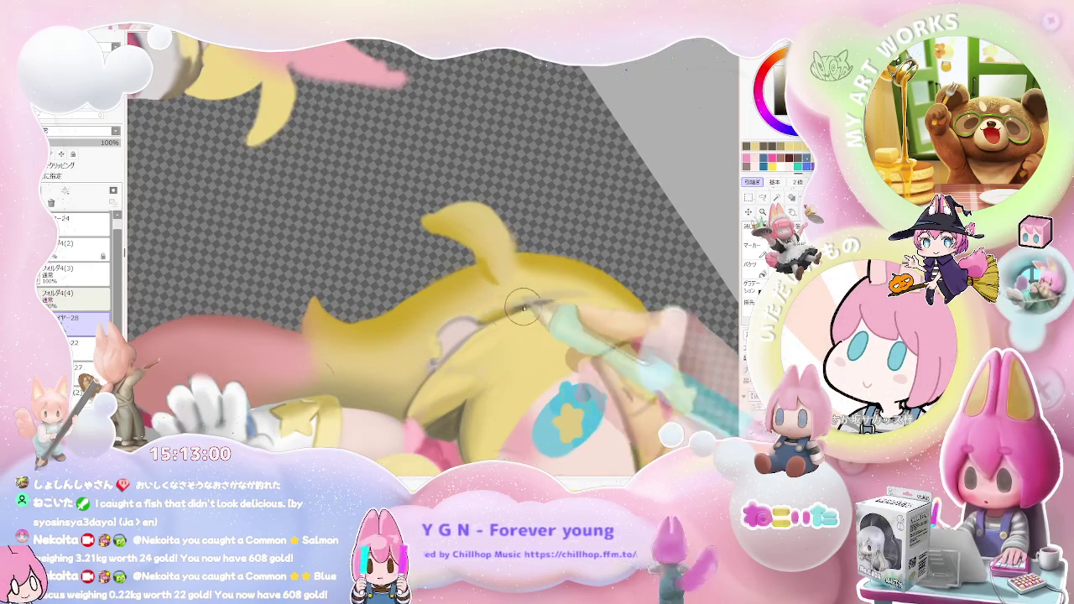
pyautogui.scroll(-1, 514, 315)
pyautogui.scroll(1, 525, 317)
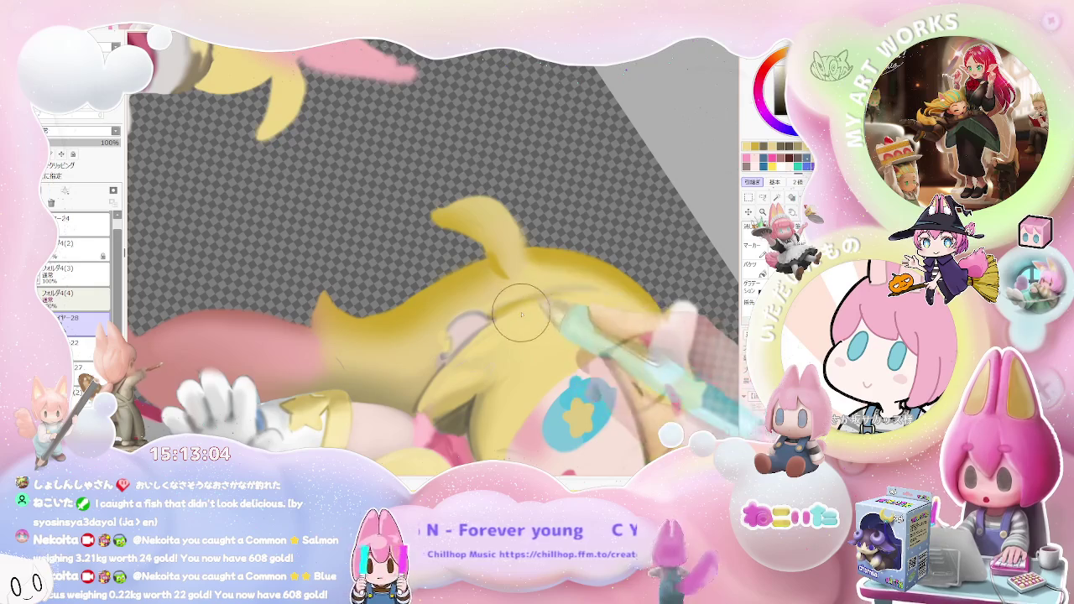
pyautogui.scroll(-2, 615, 310)
pyautogui.scroll(-1, 587, 323)
pyautogui.scroll(1, 547, 337)
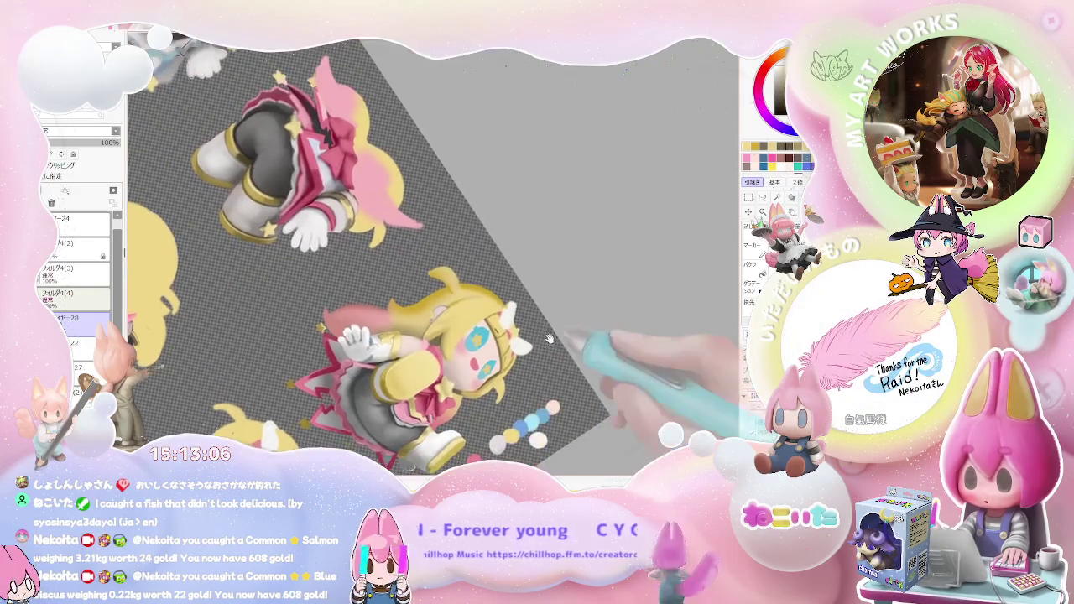
pyautogui.scroll(2, 553, 349)
pyautogui.scroll(1, 361, 268)
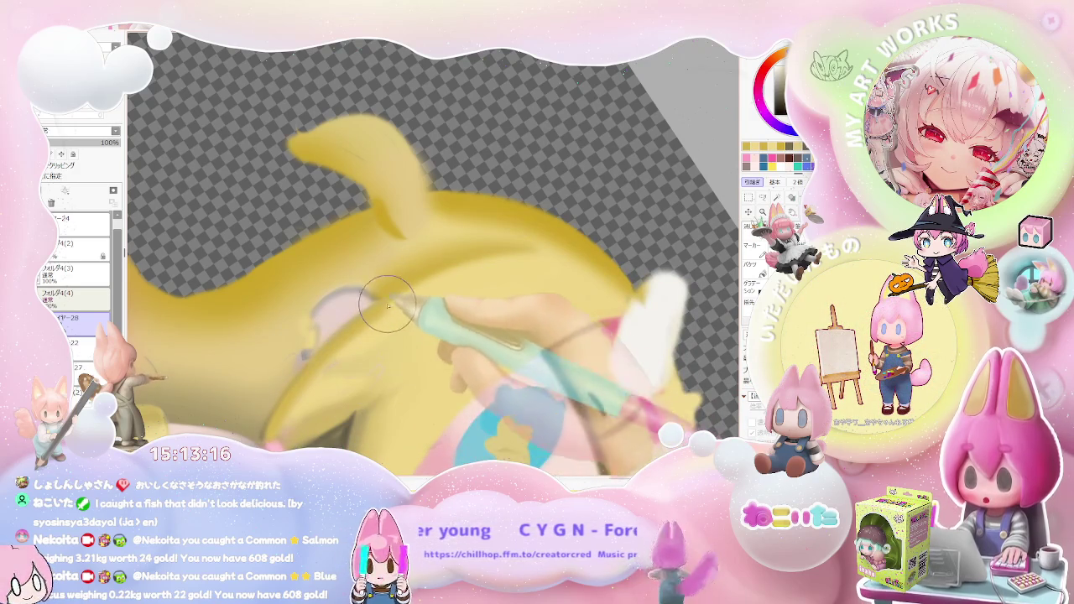
pyautogui.scroll(-2, 476, 262)
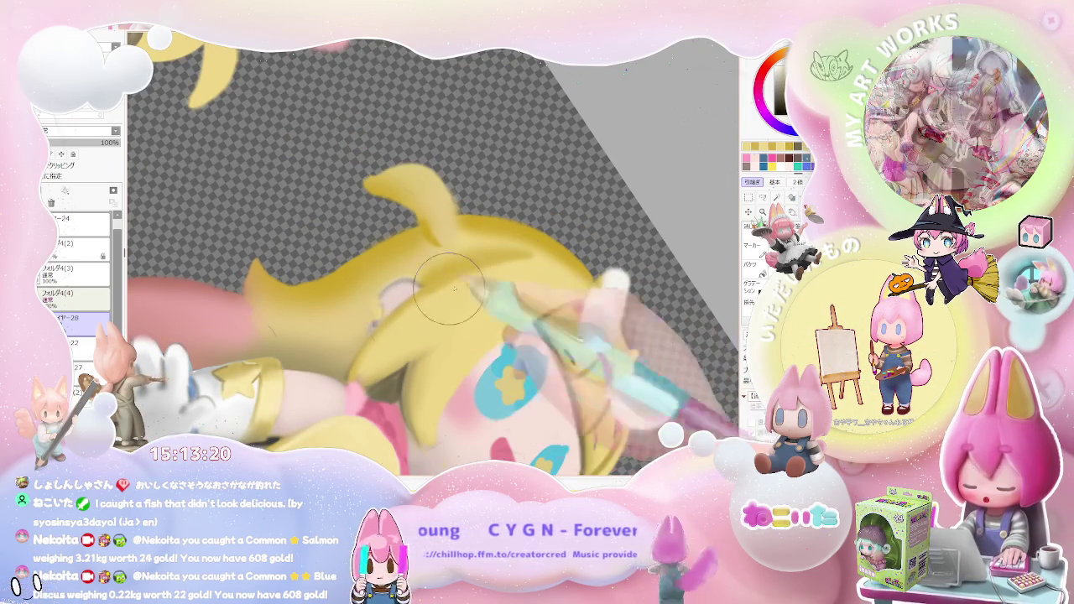
pyautogui.scroll(-2, 501, 254)
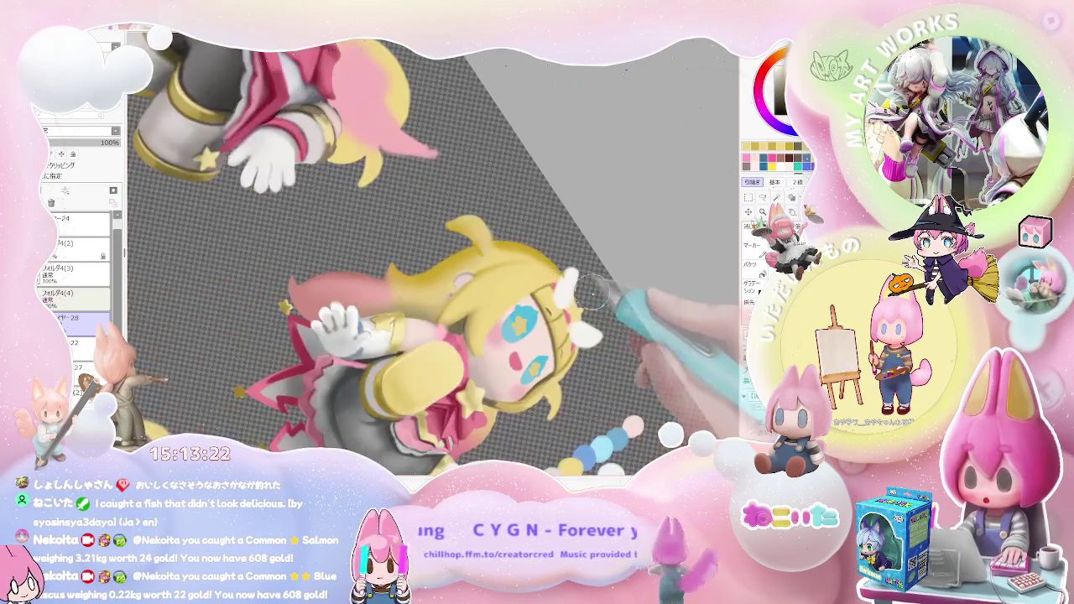
pyautogui.scroll(-2, 546, 302)
pyautogui.scroll(-1, 604, 353)
pyautogui.press('Delete')
pyautogui.press('Delete')
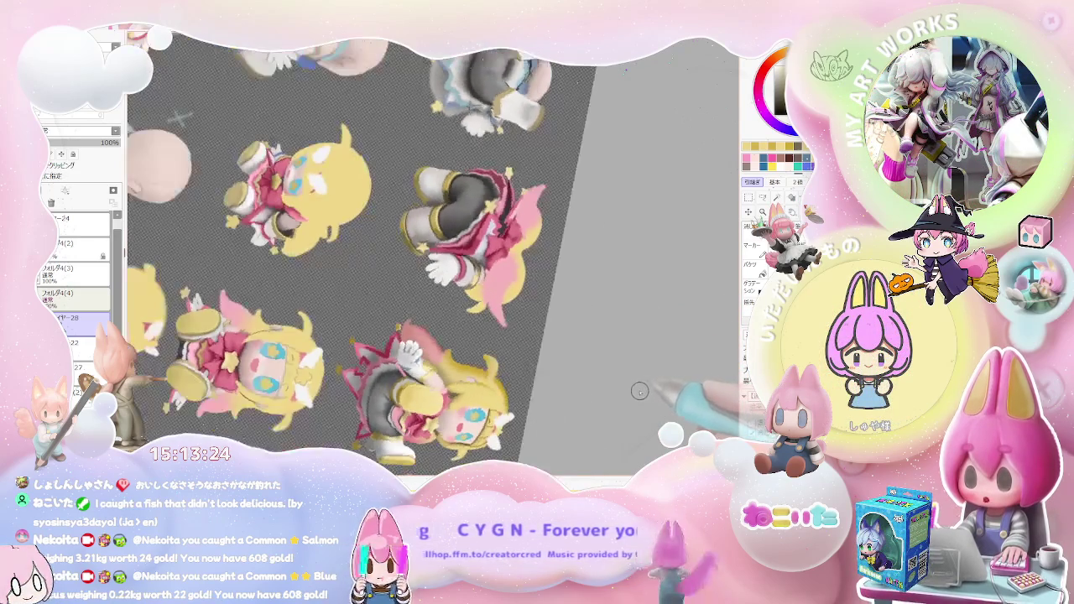
pyautogui.scroll(-2, 637, 393)
pyautogui.press('Delete')
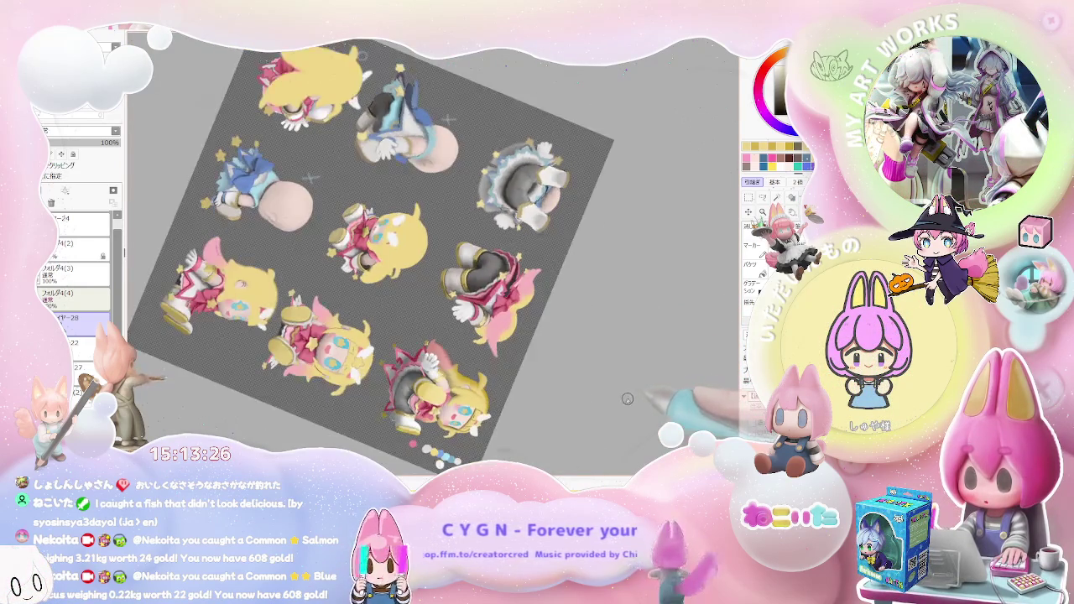
pyautogui.scroll(2, 504, 361)
pyautogui.scroll(2, 403, 336)
pyautogui.scroll(2, 331, 310)
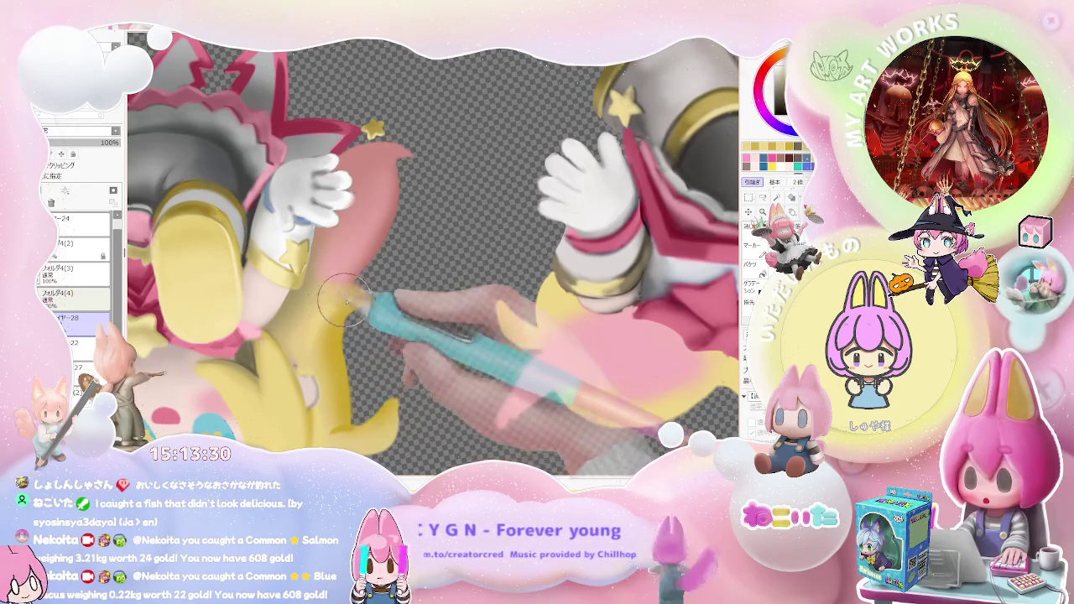
pyautogui.scroll(-1, 340, 323)
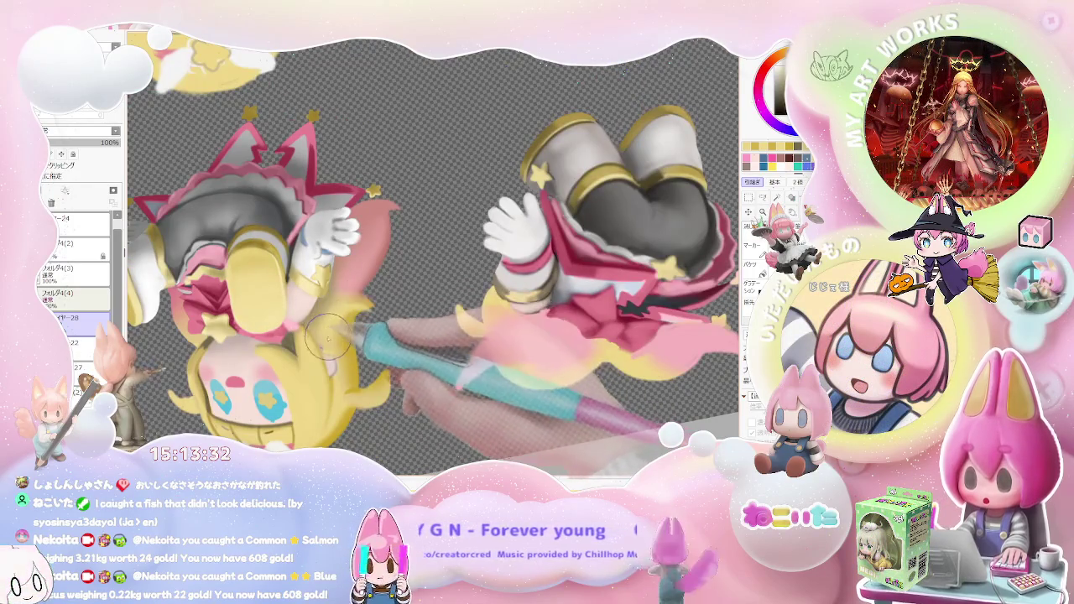
pyautogui.scroll(1, 380, 312)
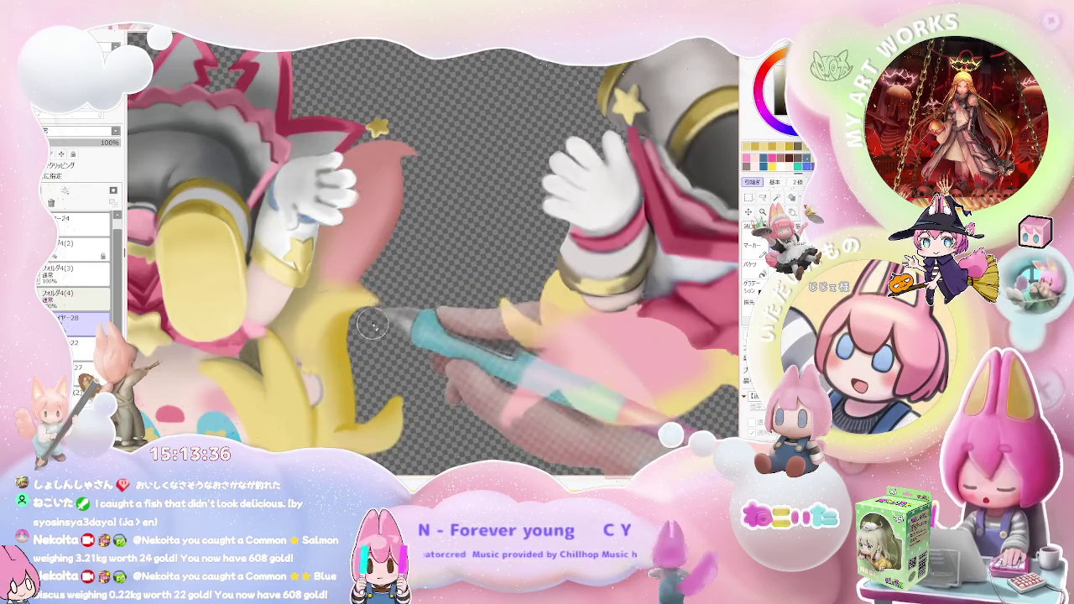
pyautogui.scroll(-2, 375, 325)
pyautogui.scroll(-2, 375, 325)
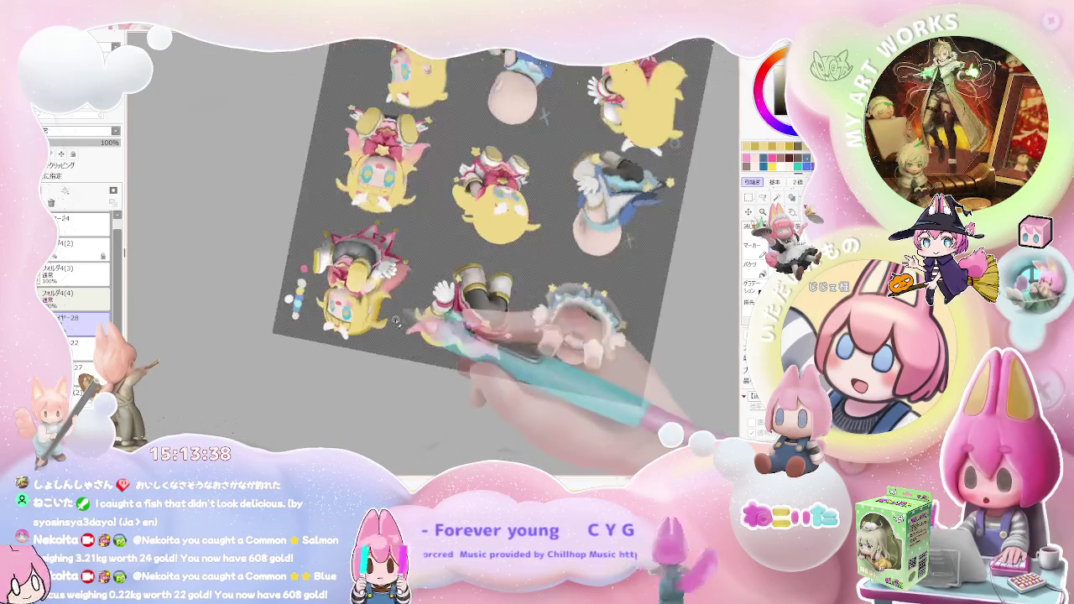
pyautogui.scroll(3, 400, 324)
pyautogui.scroll(1, 369, 289)
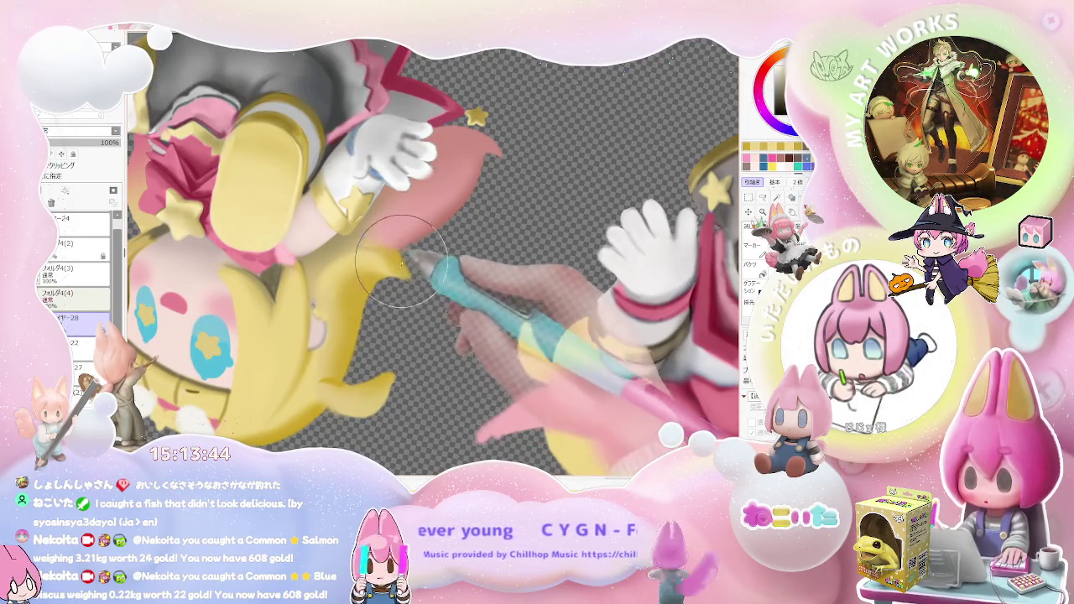
pyautogui.scroll(-1, 399, 285)
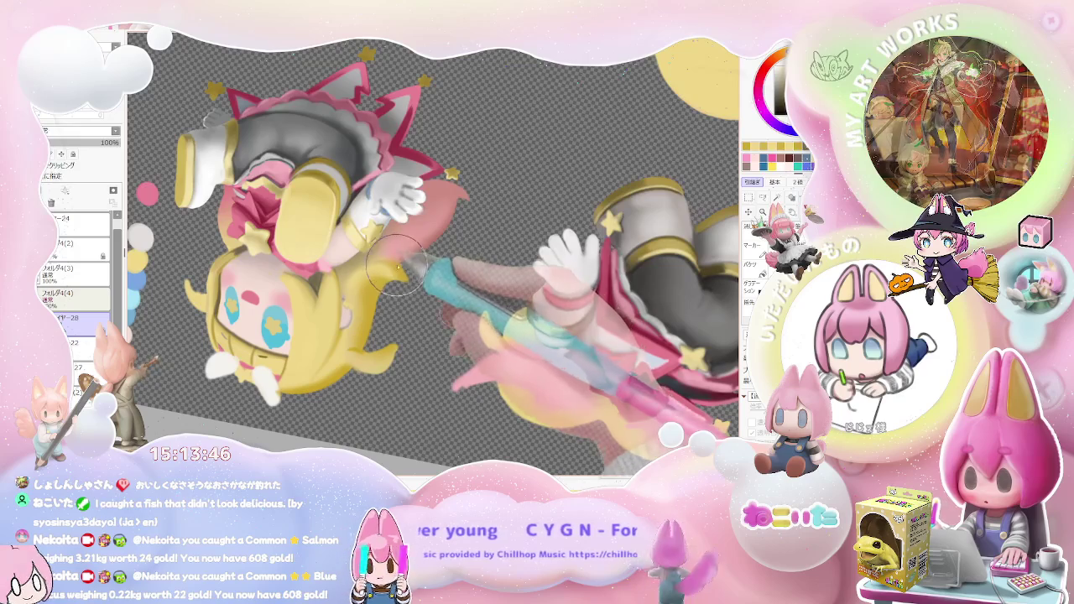
pyautogui.scroll(1, 406, 287)
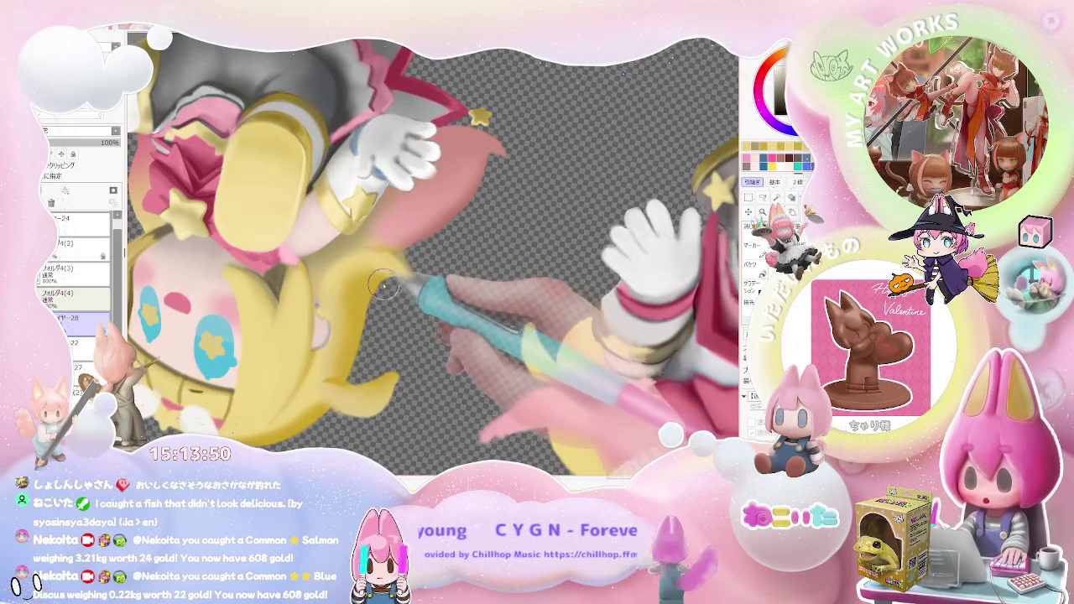
pyautogui.press('-')
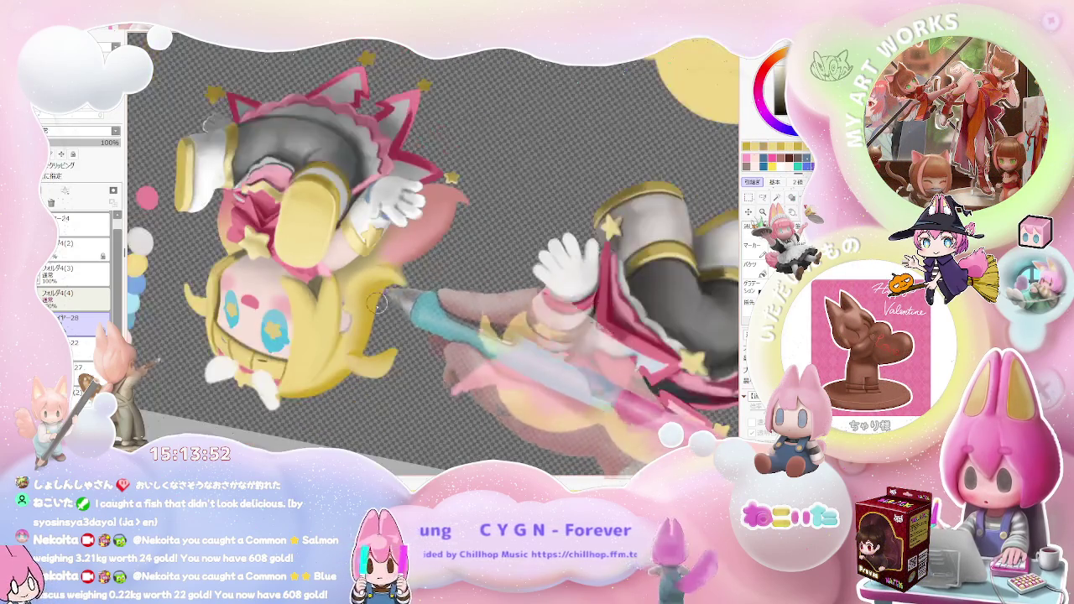
pyautogui.press('-')
pyautogui.press('+')
pyautogui.press('+')
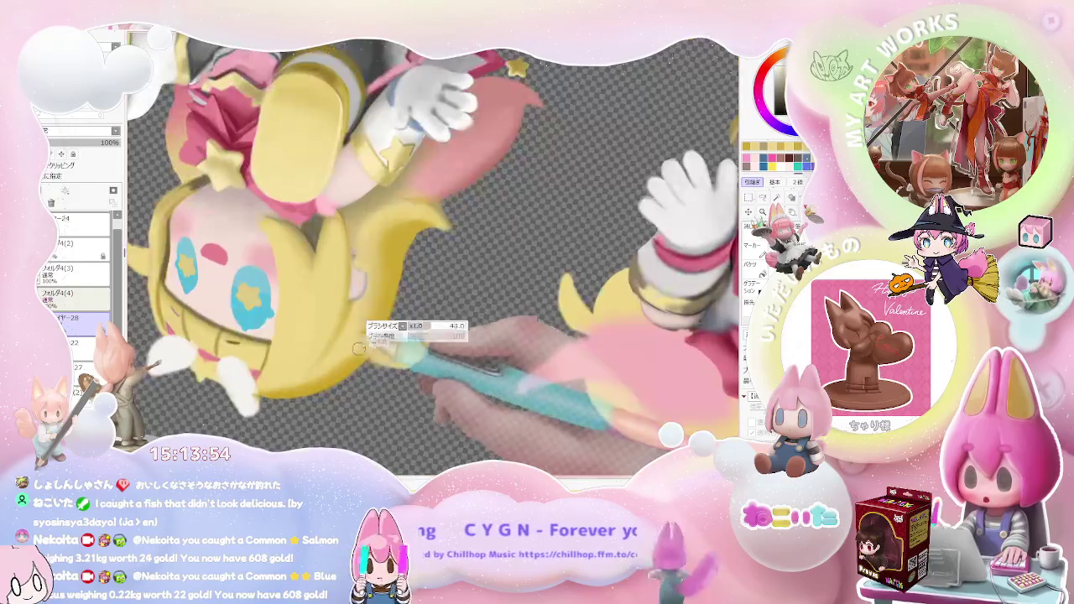
pyautogui.press('-')
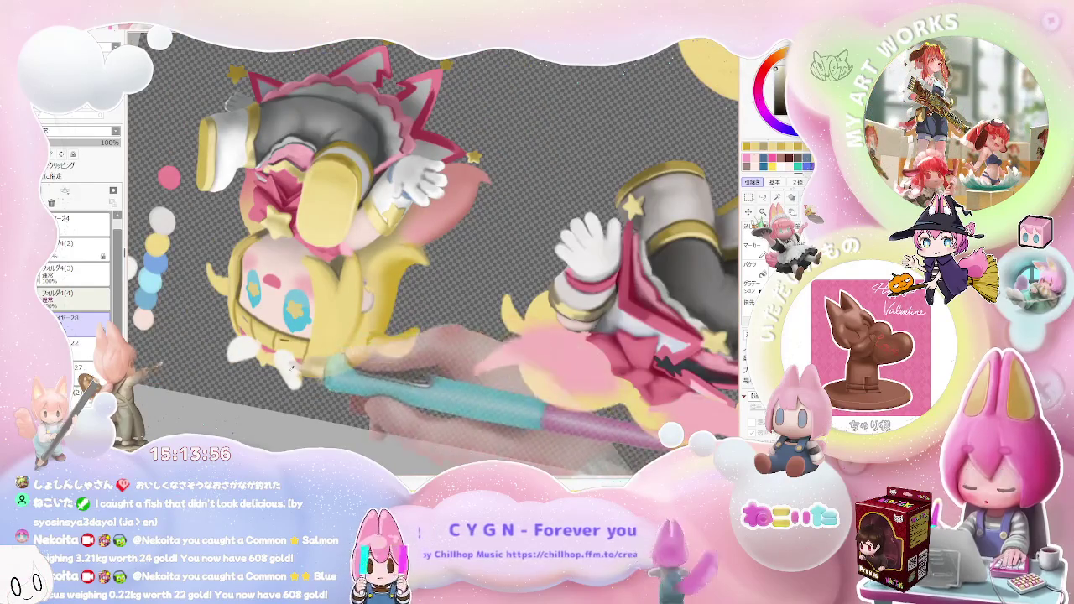
pyautogui.press('+')
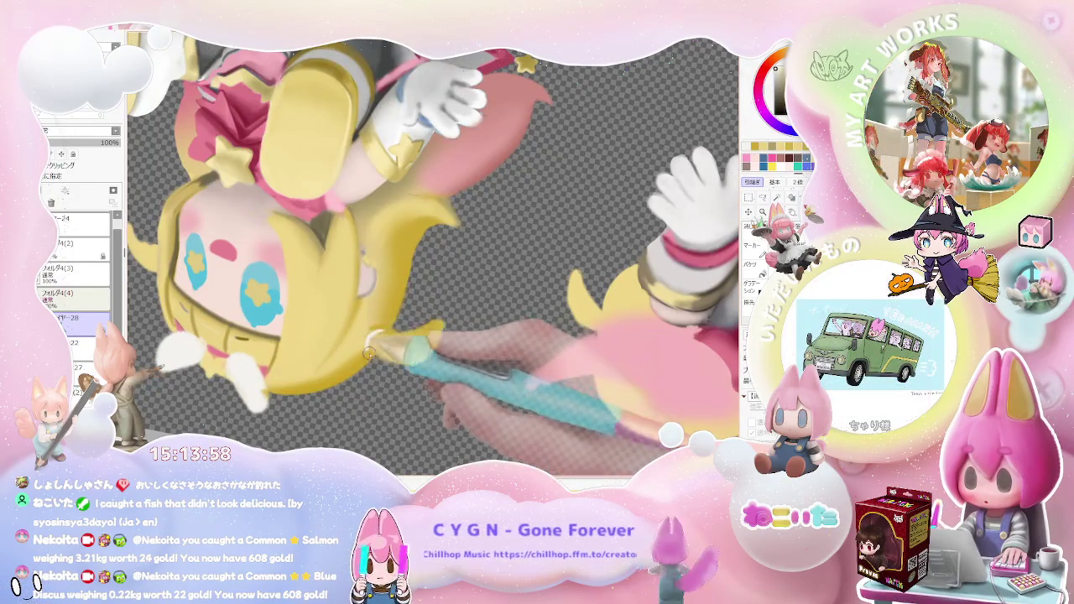
pyautogui.press('-')
pyautogui.press('-')
pyautogui.press('+')
pyautogui.press('+')
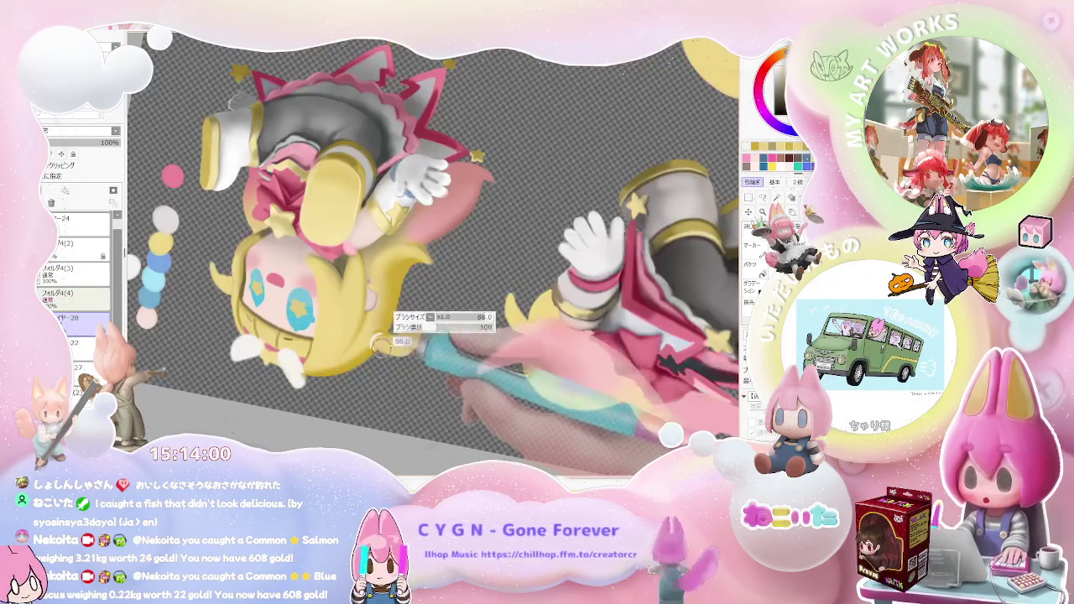
pyautogui.press('+')
pyautogui.press('-')
pyautogui.press('-')
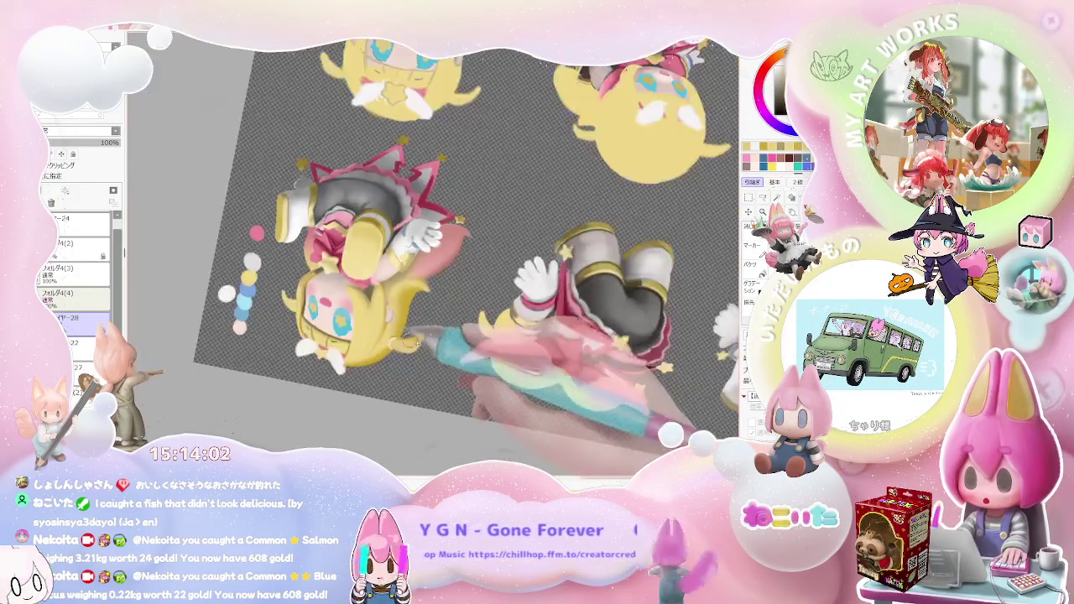
pyautogui.press('+')
pyautogui.press('+')
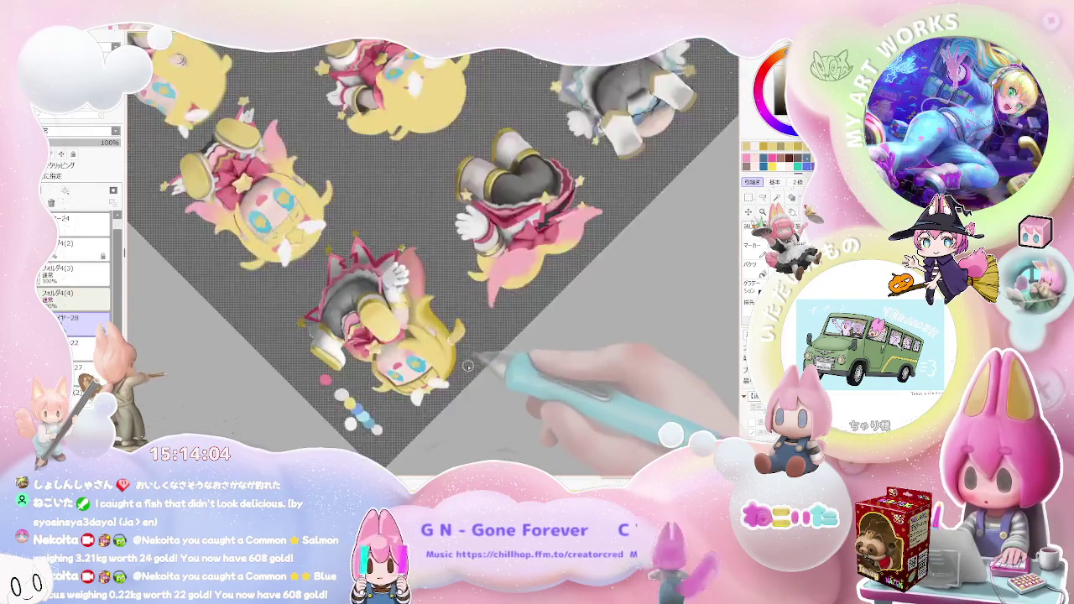
pyautogui.press('+')
pyautogui.press('+')
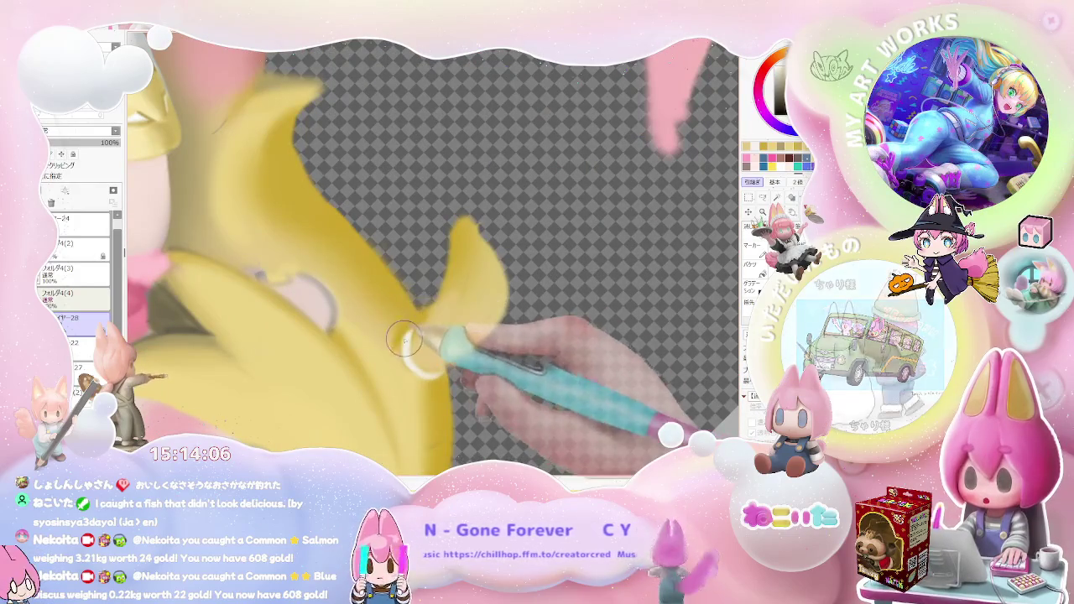
pyautogui.press('-')
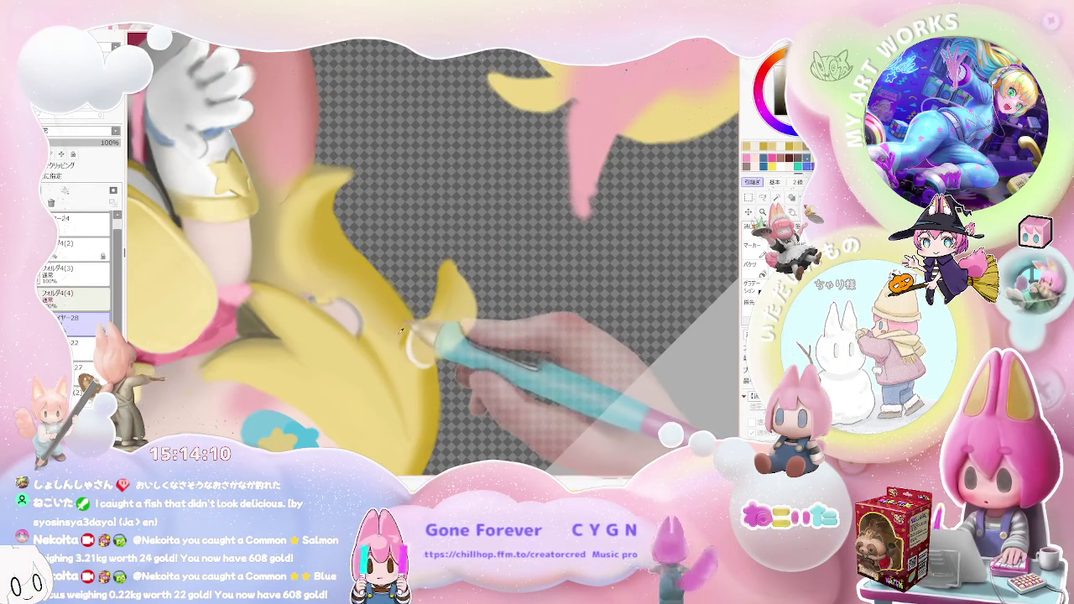
pyautogui.press('-')
pyautogui.press('-')
pyautogui.press('-')
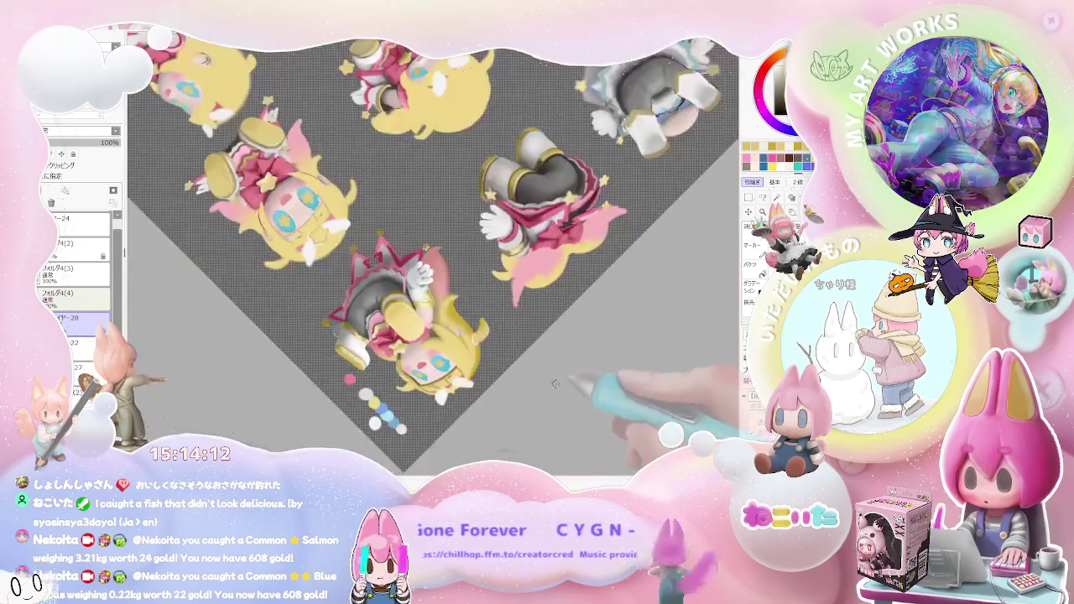
pyautogui.press('End')
pyautogui.press('End')
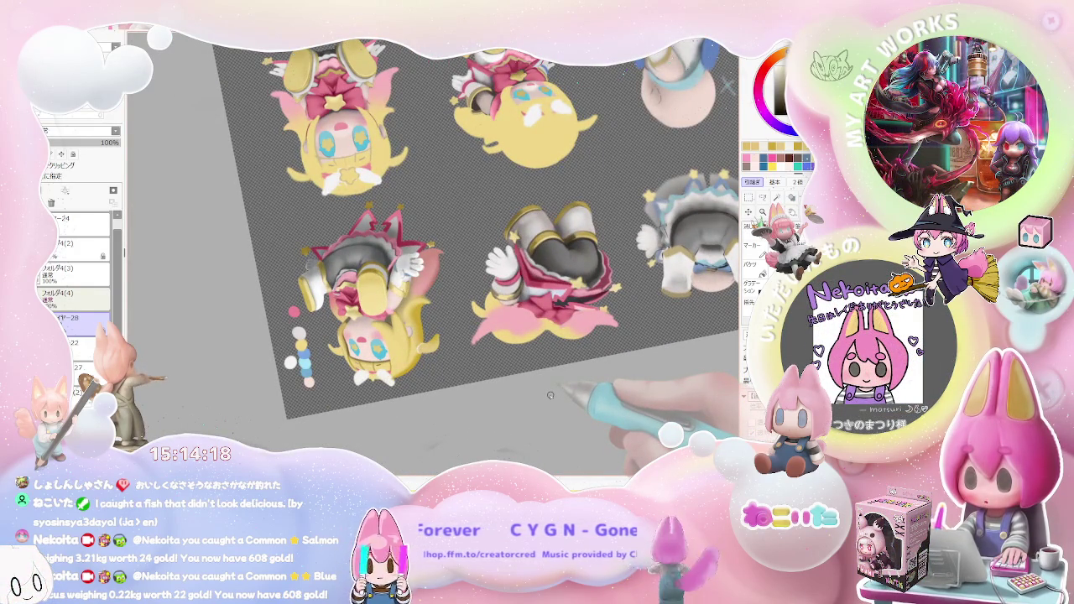
pyautogui.press('+')
pyautogui.press('+')
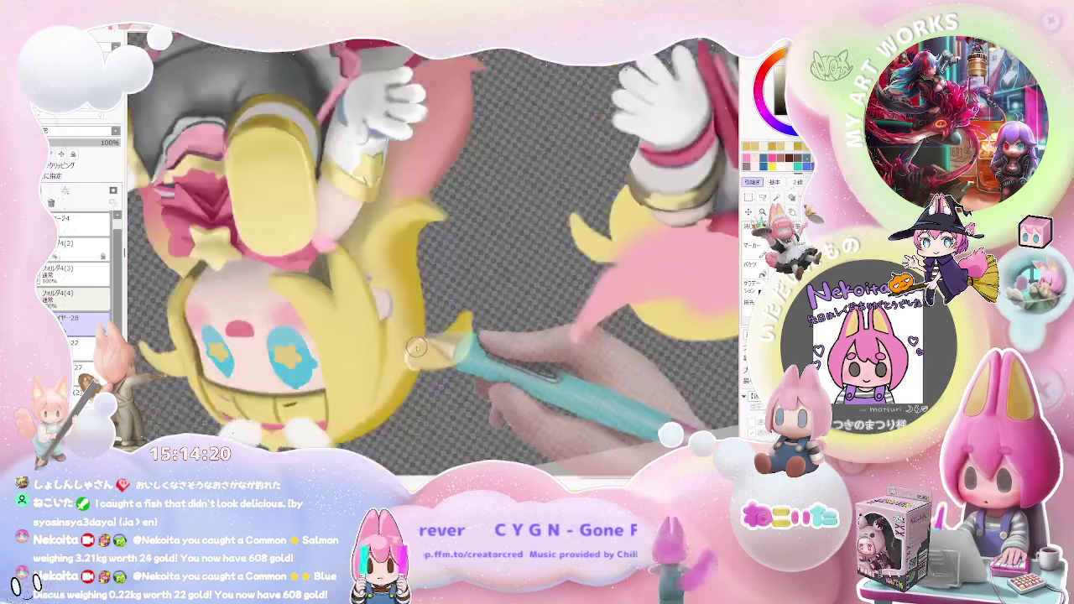
pyautogui.press('+')
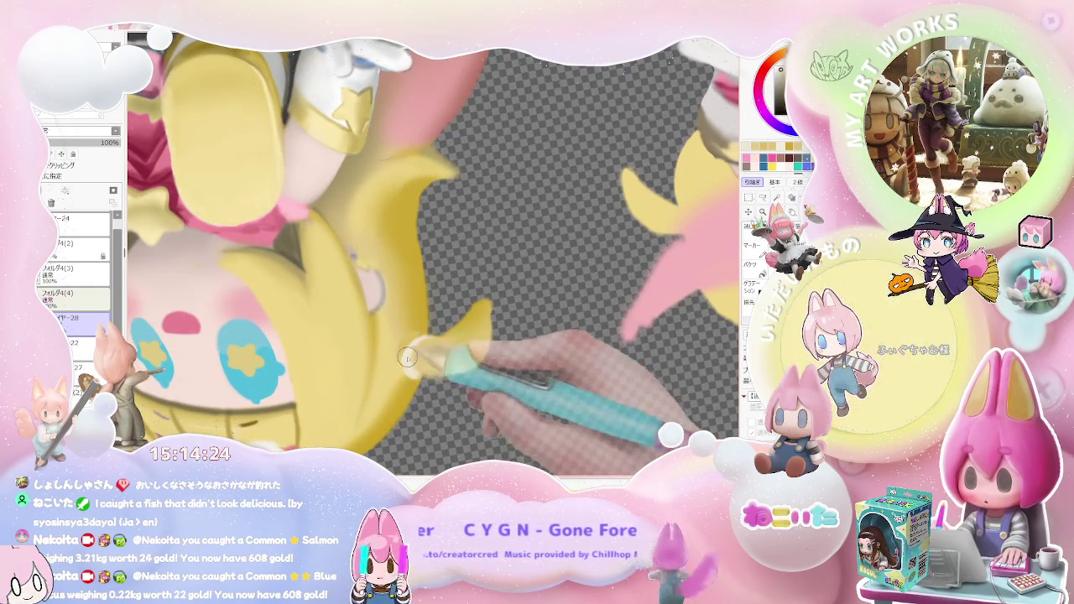
pyautogui.press('-')
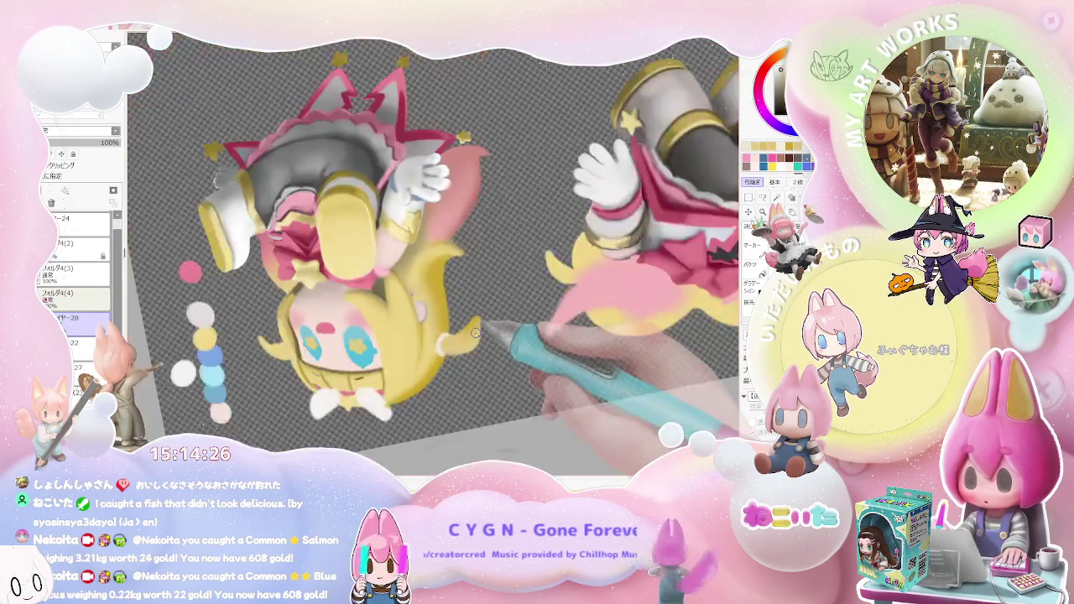
pyautogui.press('-')
pyautogui.press('Delete')
pyautogui.press('Delete')
pyautogui.press('Delete')
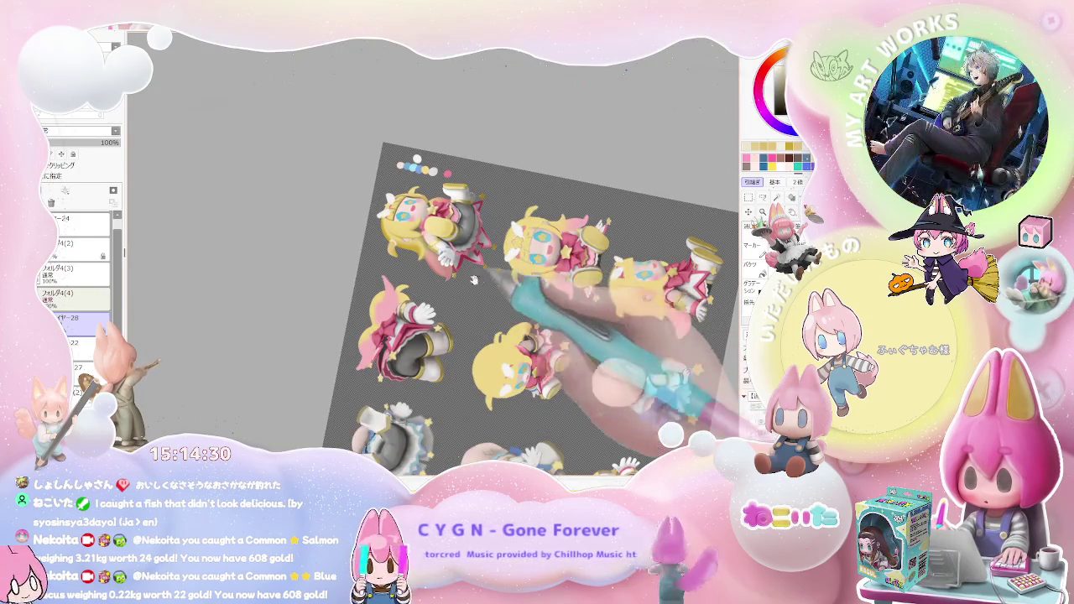
pyautogui.moveTo(404, 224); pyautogui.dragTo(405, 310)
pyautogui.scroll(3, 405, 311)
pyautogui.scroll(2, 406, 311)
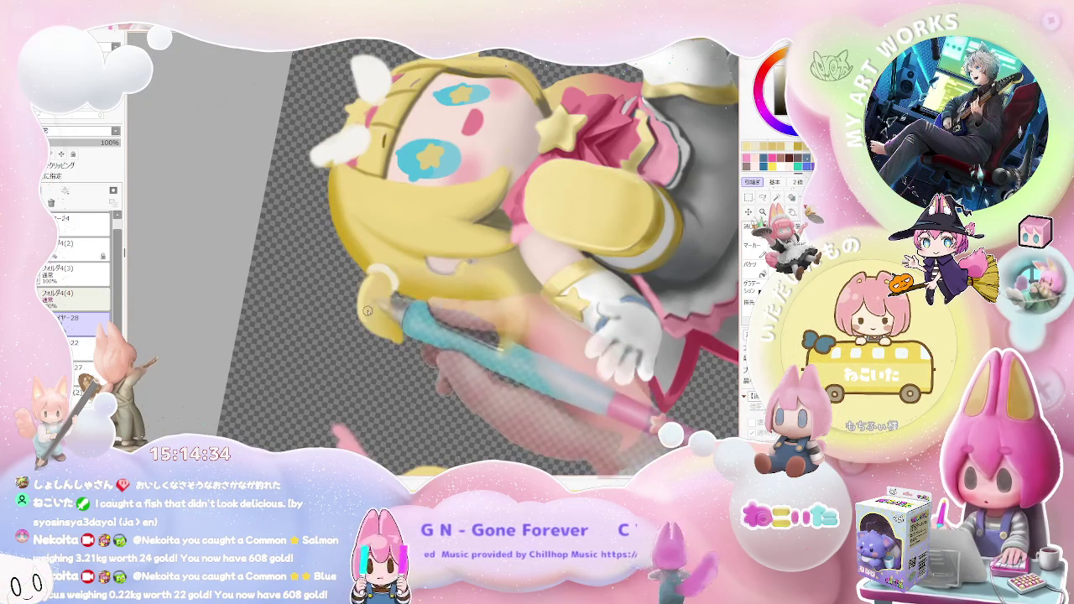
pyautogui.scroll(-1, 368, 314)
pyautogui.scroll(-1, 368, 314)
pyautogui.scroll(-1, 369, 314)
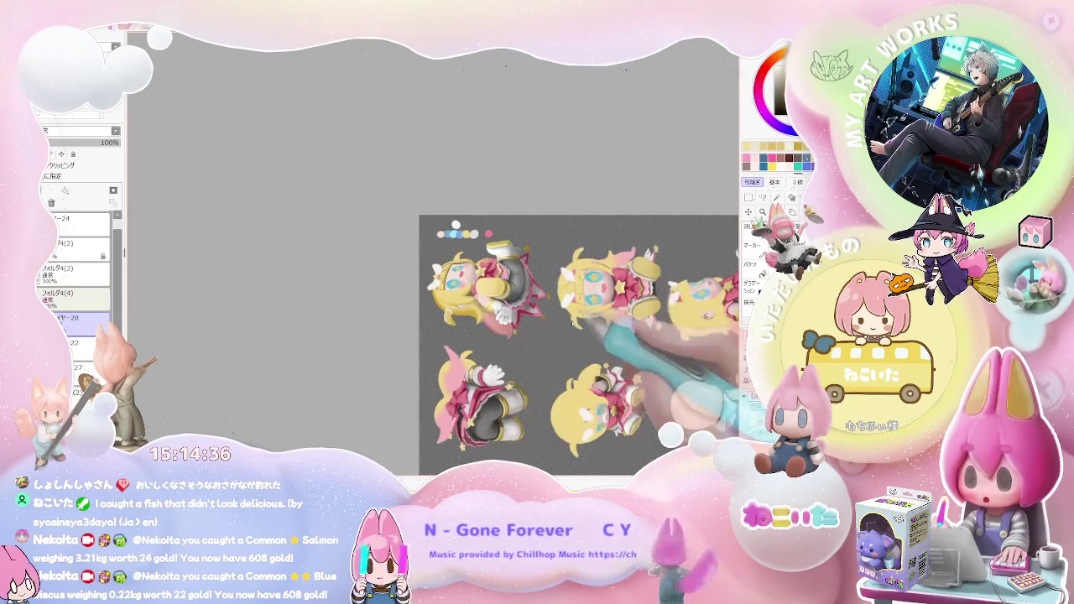
pyautogui.scroll(2, 600, 323)
pyautogui.scroll(1, 495, 310)
pyautogui.scroll(1, 406, 294)
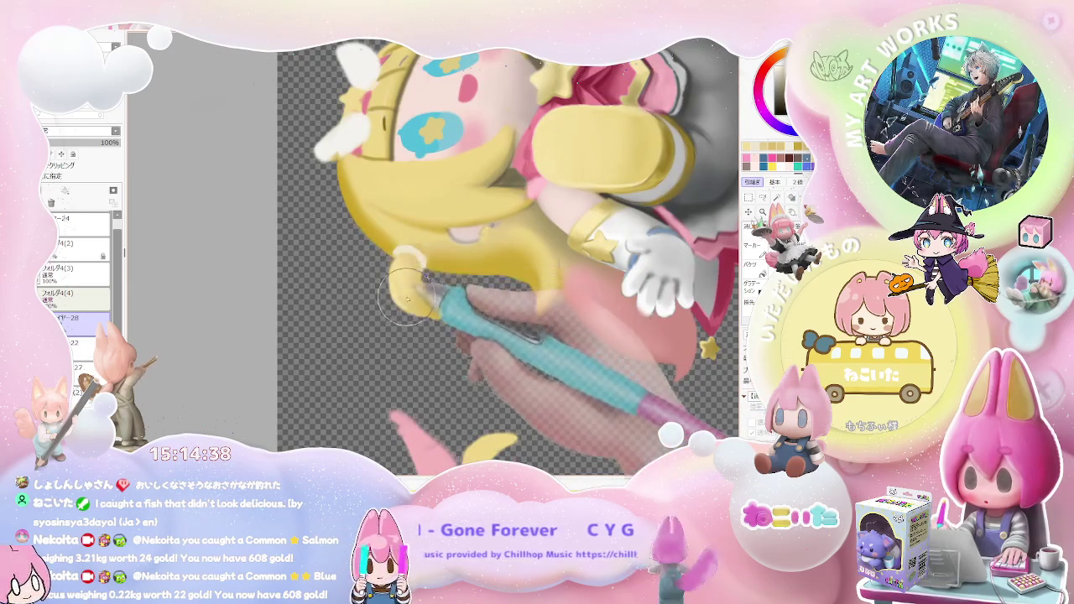
pyautogui.scroll(-1, 405, 293)
pyautogui.scroll(-1, 470, 302)
pyautogui.scroll(-1, 522, 313)
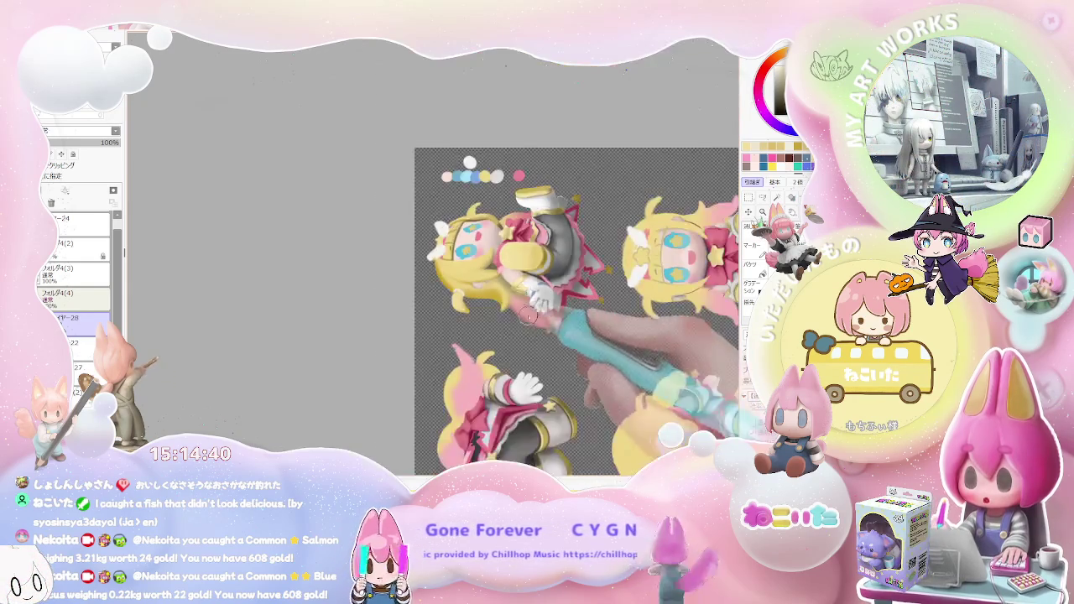
pyautogui.scroll(-1, 521, 314)
pyautogui.moveTo(521, 314); pyautogui.dragTo(660, 378)
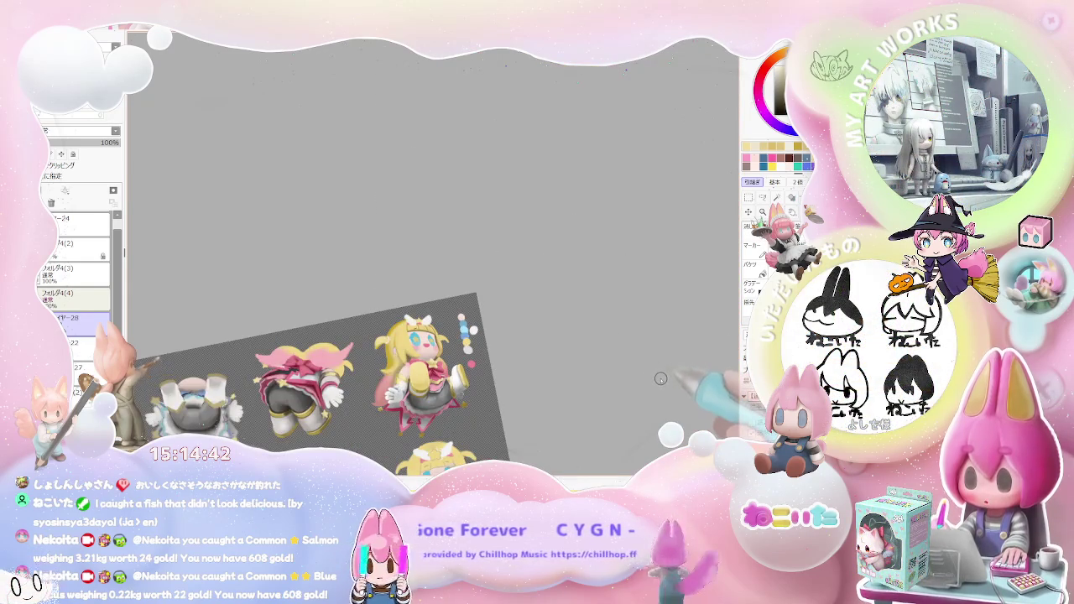
pyautogui.scroll(-1, 660, 379)
pyautogui.scroll(1, 516, 401)
pyautogui.scroll(1, 437, 369)
pyautogui.scroll(1, 388, 354)
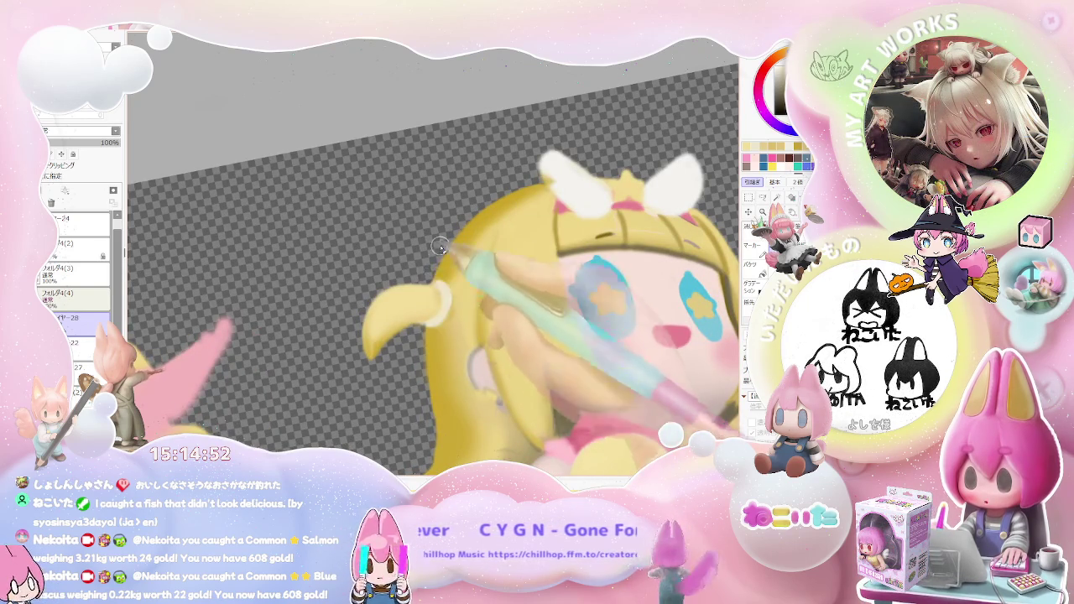
pyautogui.scroll(-1, 482, 188)
pyautogui.scroll(-2, 487, 188)
pyautogui.scroll(-1, 488, 188)
pyautogui.scroll(-1, 488, 188)
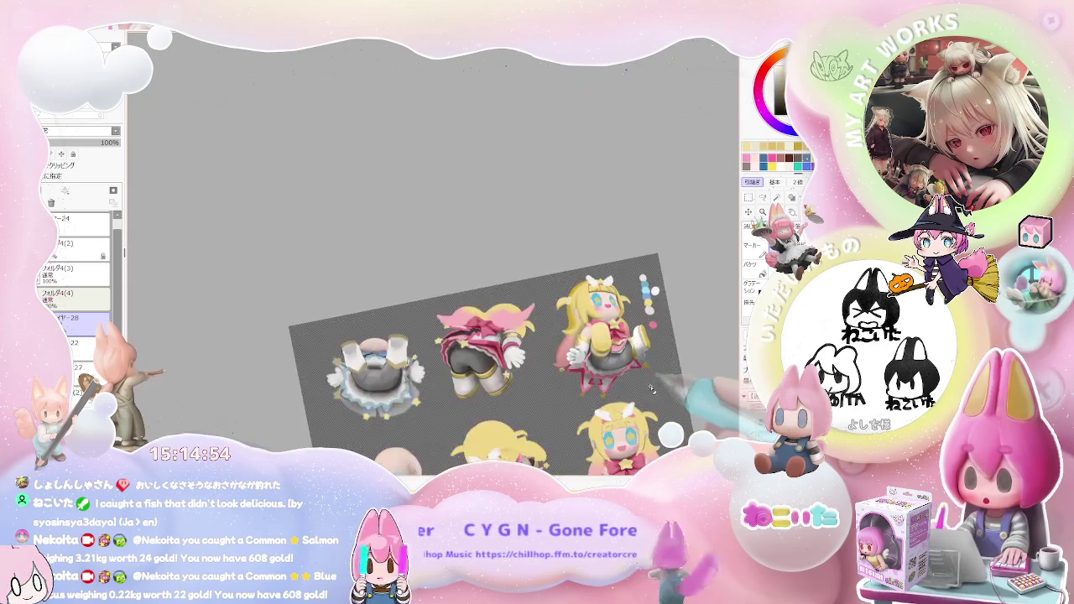
pyautogui.moveTo(653, 386); pyautogui.dragTo(543, 344)
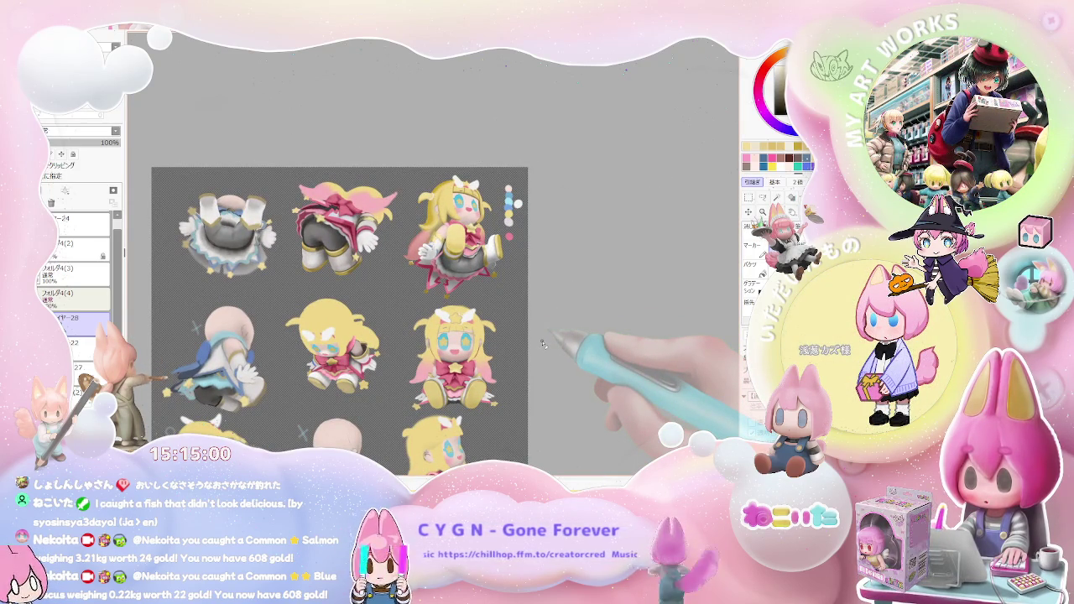
pyautogui.scroll(-1, 542, 344)
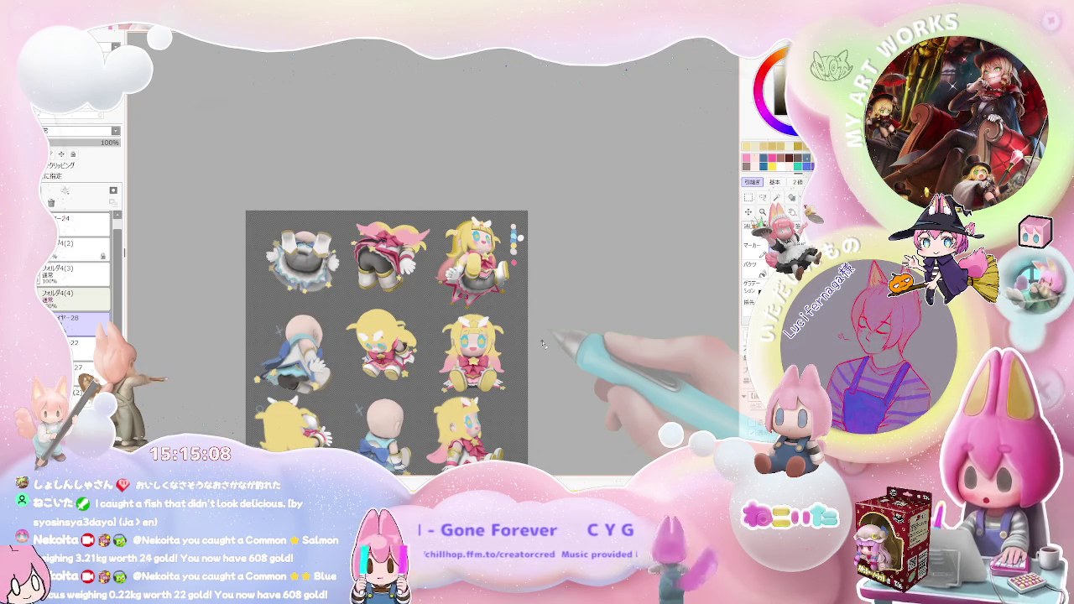
pyautogui.scroll(-2, 543, 344)
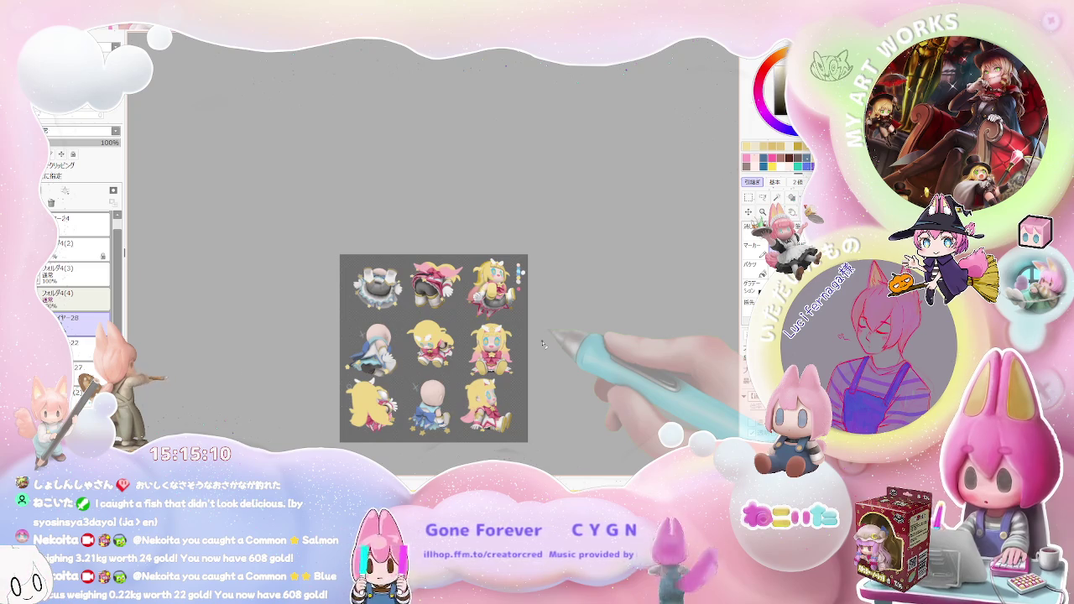
pyautogui.scroll(2, 543, 344)
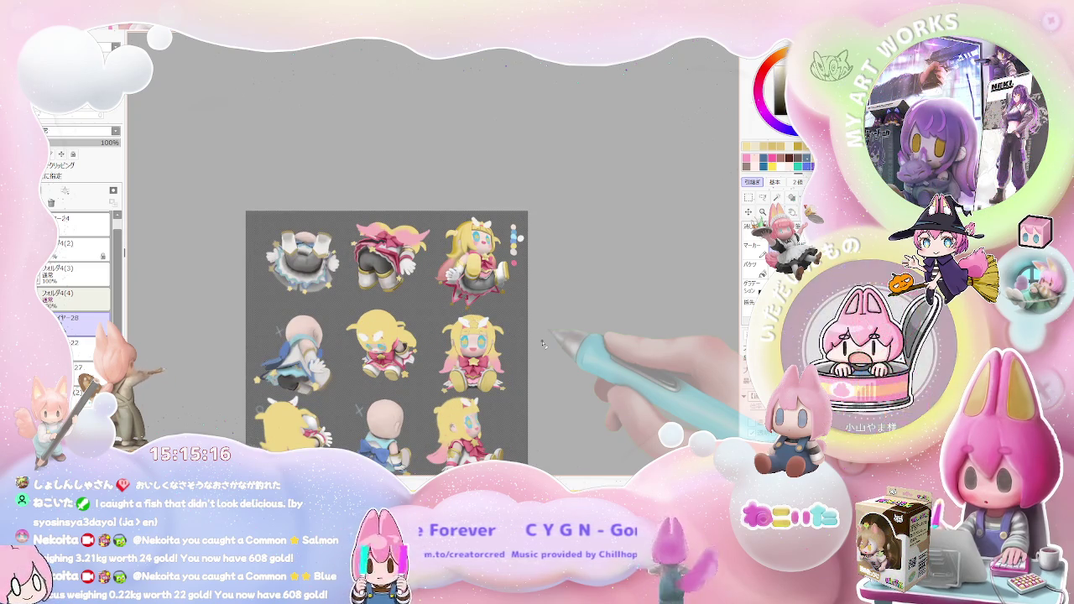
pyautogui.scroll(2, 506, 347)
pyautogui.moveTo(506, 347); pyautogui.dragTo(499, 494)
pyautogui.scroll(2, 441, 361)
pyautogui.scroll(1, 441, 360)
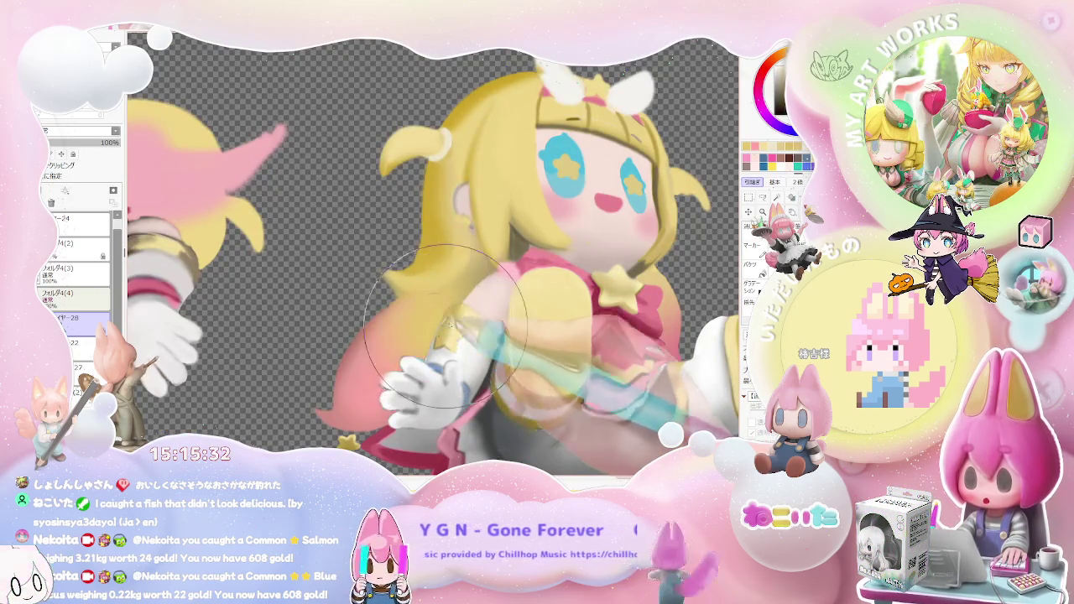
pyautogui.scroll(2, 495, 262)
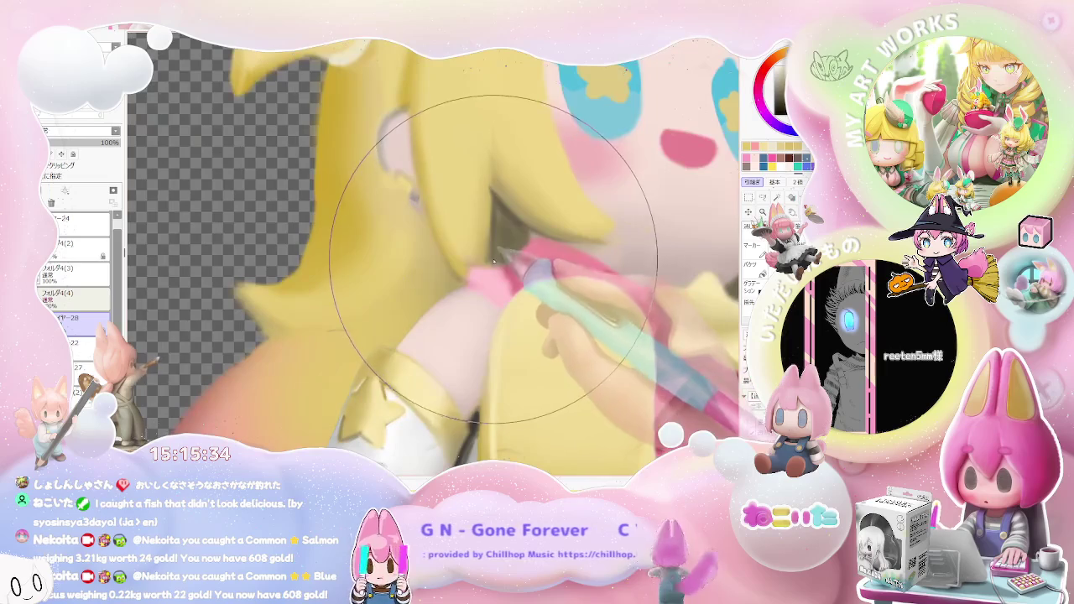
pyautogui.press('b')
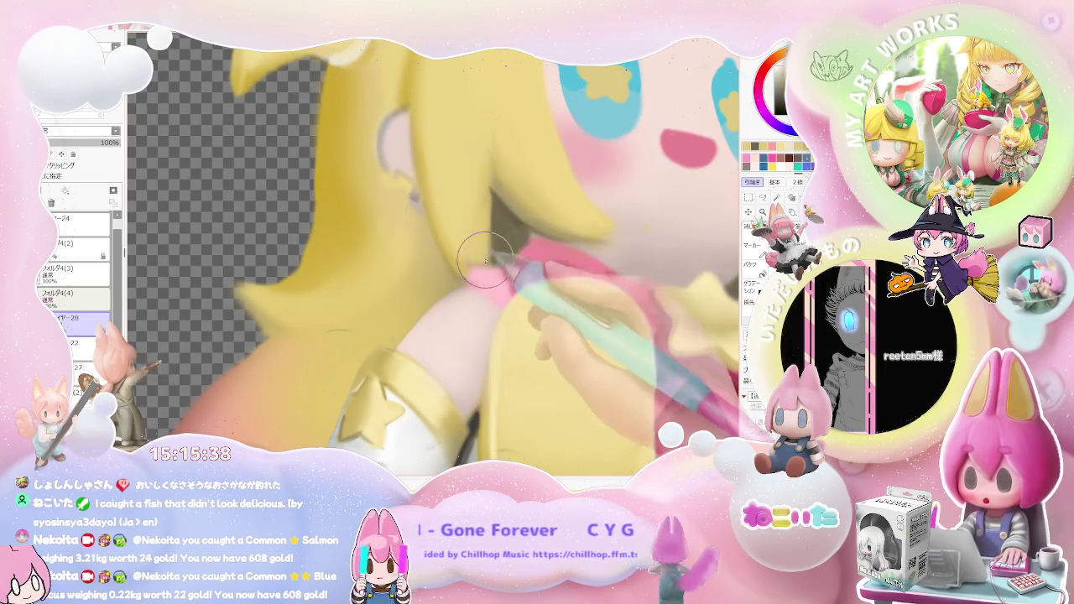
pyautogui.press(']')
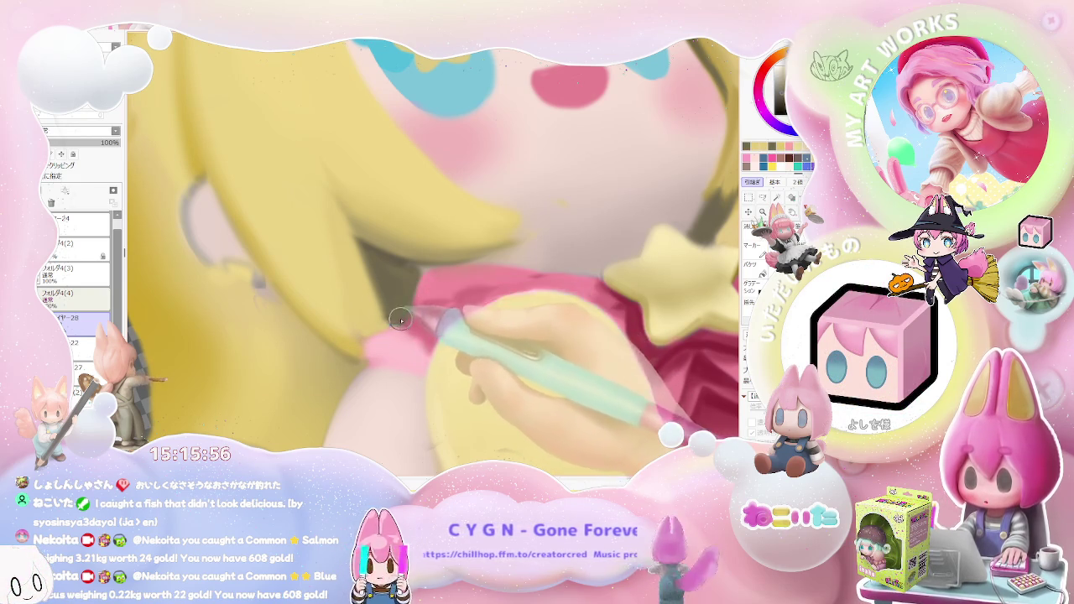
pyautogui.scroll(-2, 390, 274)
pyautogui.scroll(-2, 390, 274)
pyautogui.scroll(-2, 393, 281)
pyautogui.scroll(2, 398, 293)
pyautogui.scroll(3, 397, 293)
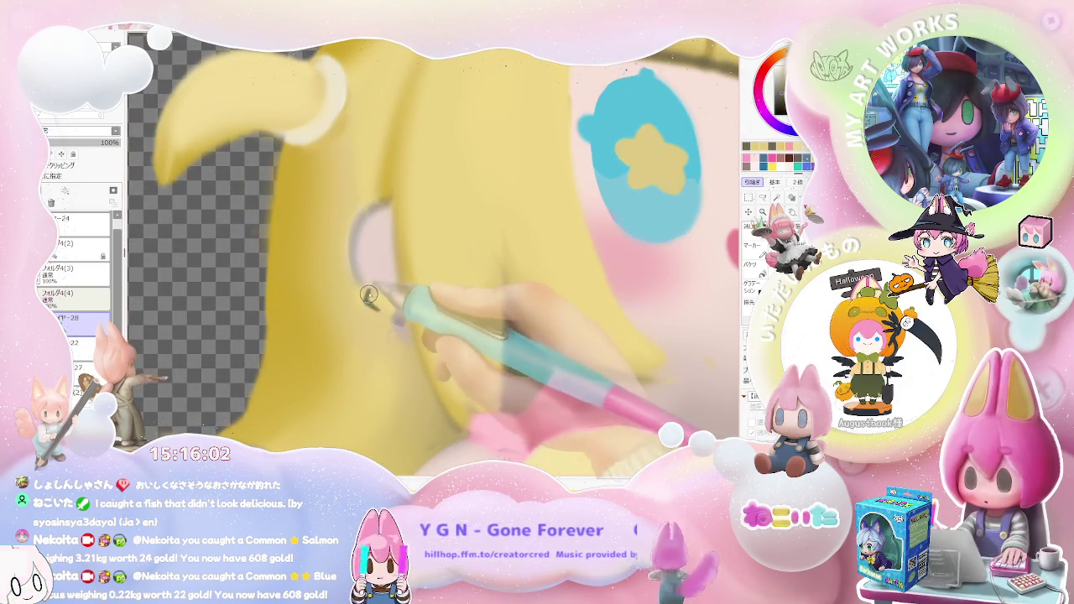
pyautogui.scroll(-2, 397, 308)
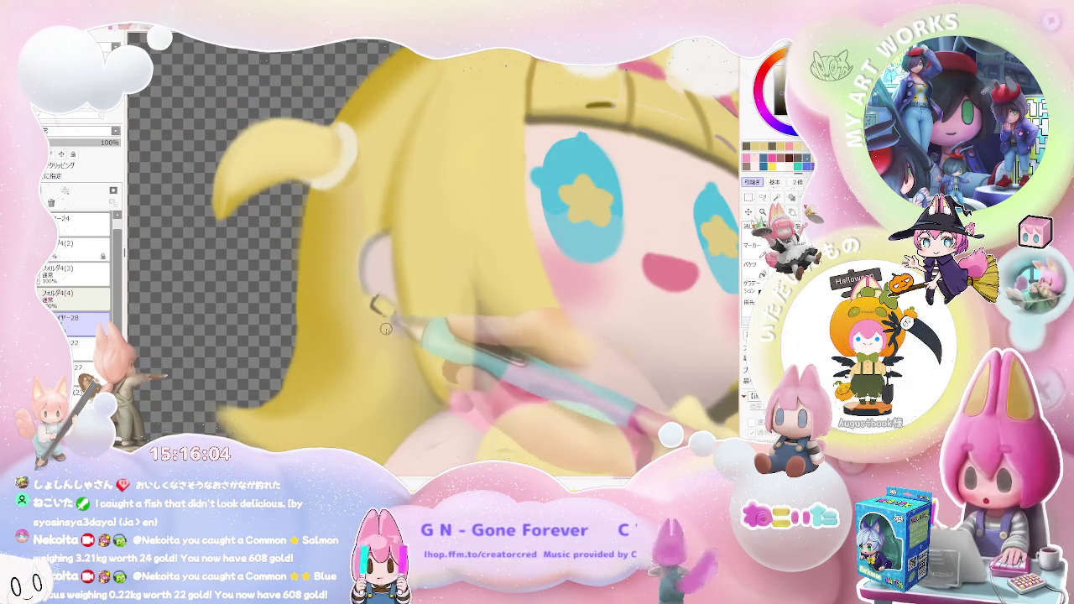
# Draw a looped chain earring below the ear, soften its lower loop, and shrink the brush
pyautogui.moveTo(389, 322); pyautogui.dragTo(388, 370)
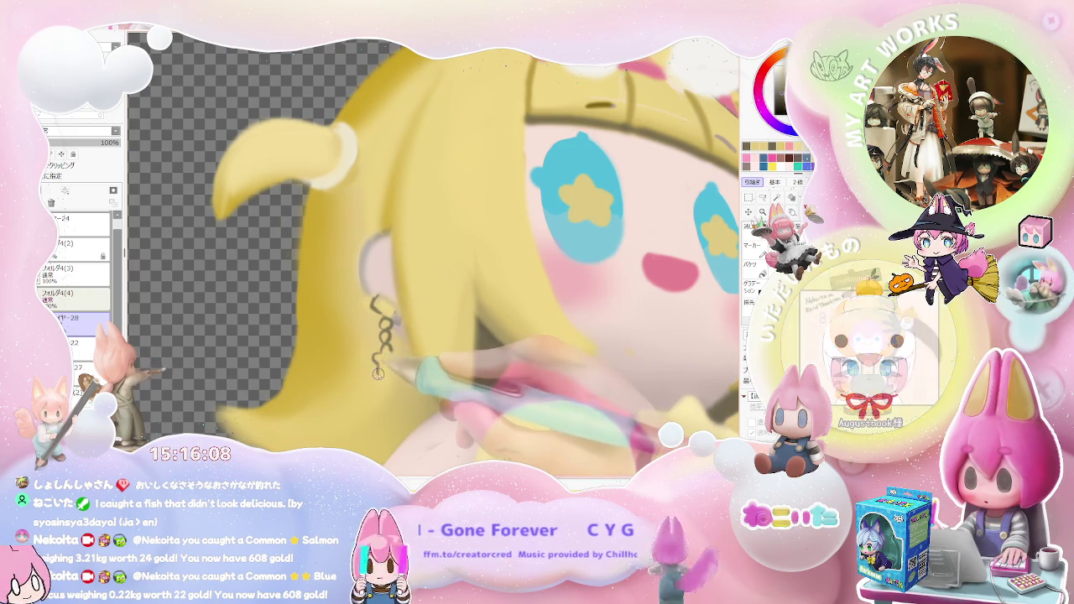
pyautogui.scroll(-3, 405, 362)
pyautogui.scroll(3, 398, 363)
pyautogui.scroll(1, 392, 363)
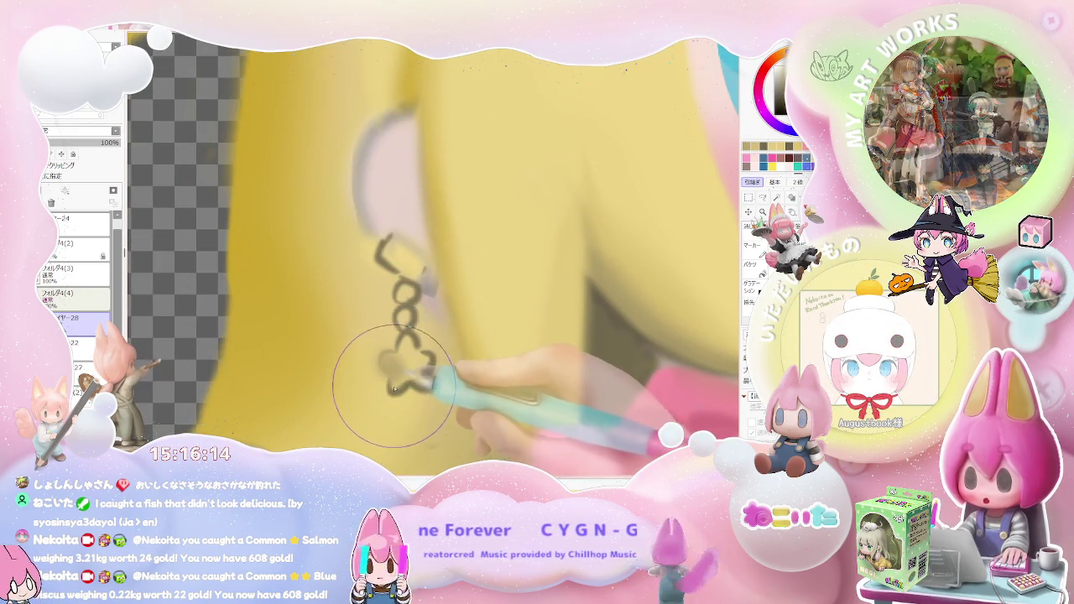
pyautogui.moveTo(400, 369); pyautogui.dragTo(424, 381)
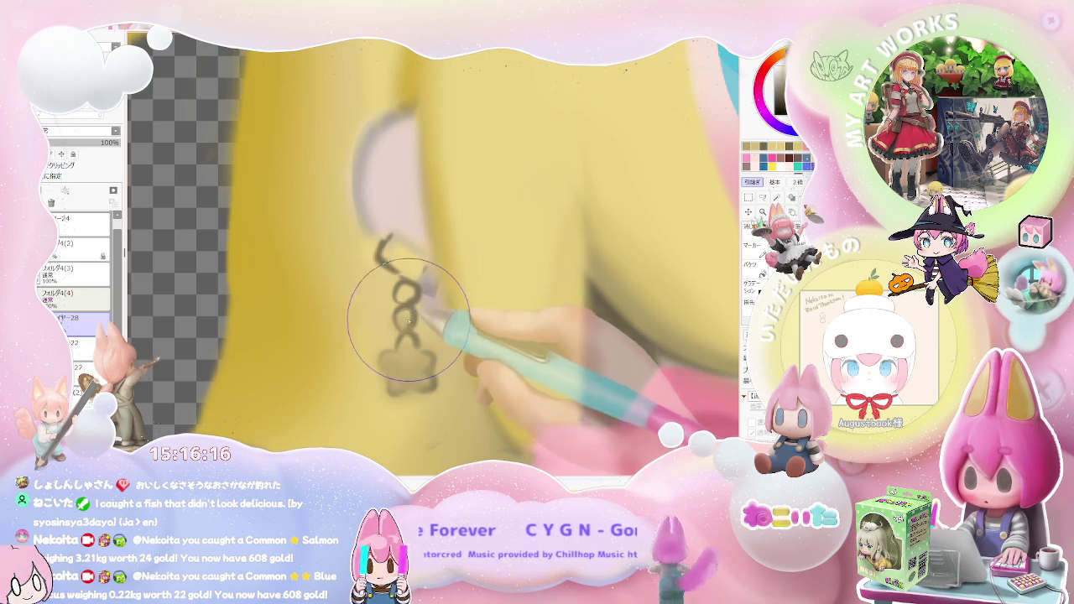
pyautogui.press('[')
pyautogui.press('[')
pyautogui.press('[')
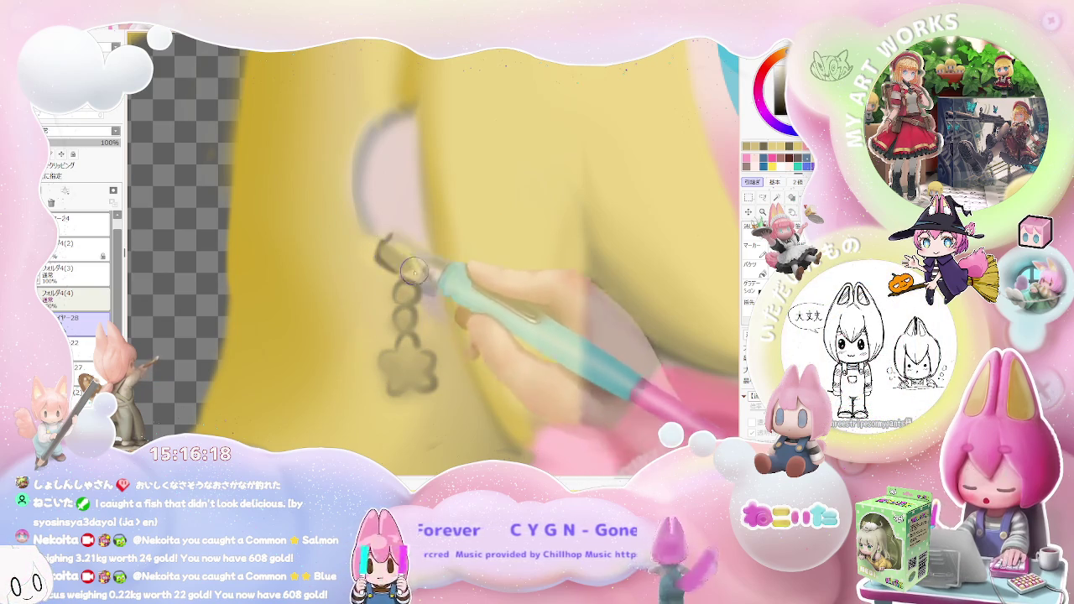
pyautogui.scroll(-3, 403, 272)
pyautogui.scroll(-3, 504, 336)
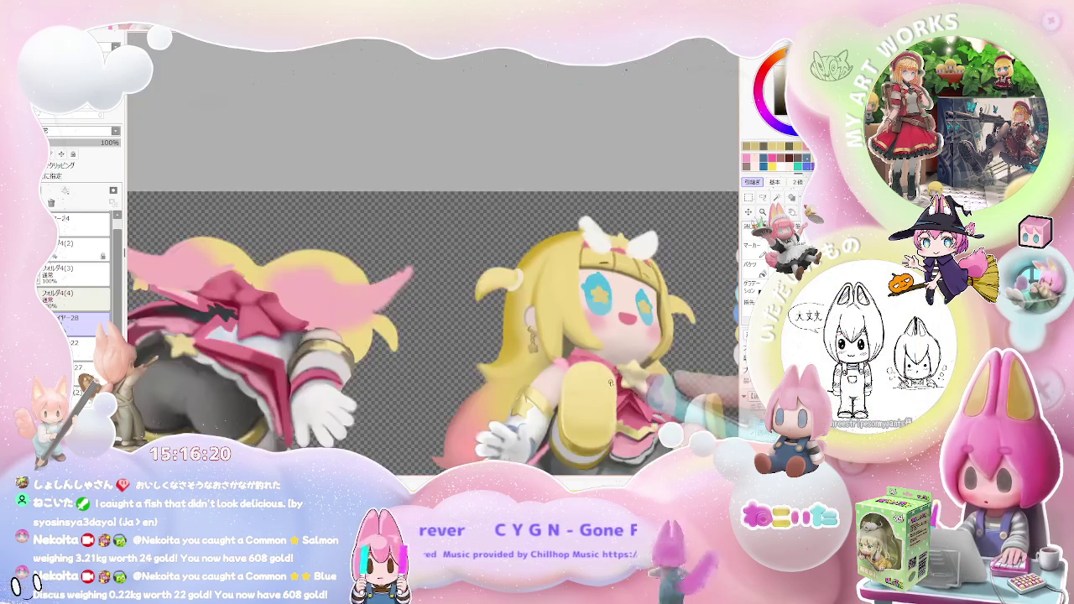
# Rotate the view about 30° clockwise and zoom in on the blonde figure's face
pyautogui.press('^')
pyautogui.press('^')
pyautogui.scroll(2, 512, 367)
pyautogui.scroll(2, 470, 386)
pyautogui.scroll(2, 436, 409)
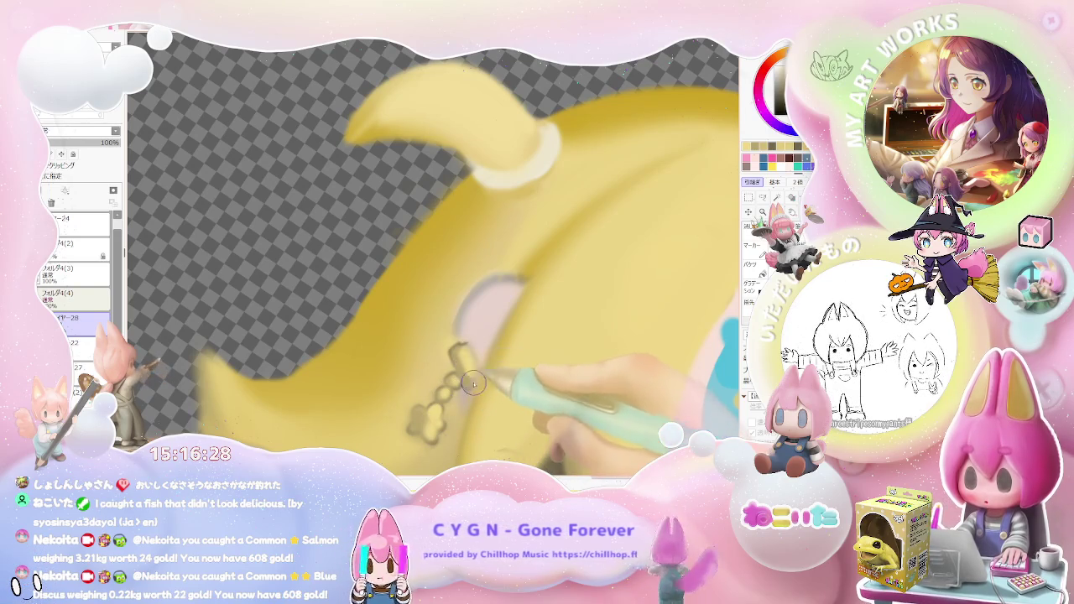
pyautogui.scroll(-1, 474, 386)
pyautogui.scroll(1, 479, 382)
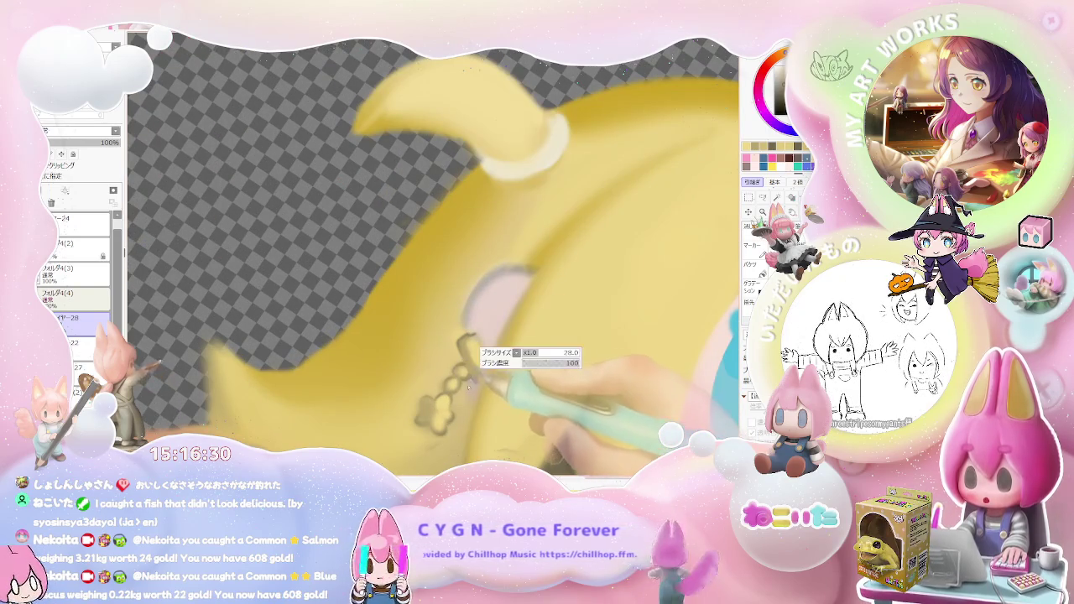
pyautogui.scroll(-1, 472, 404)
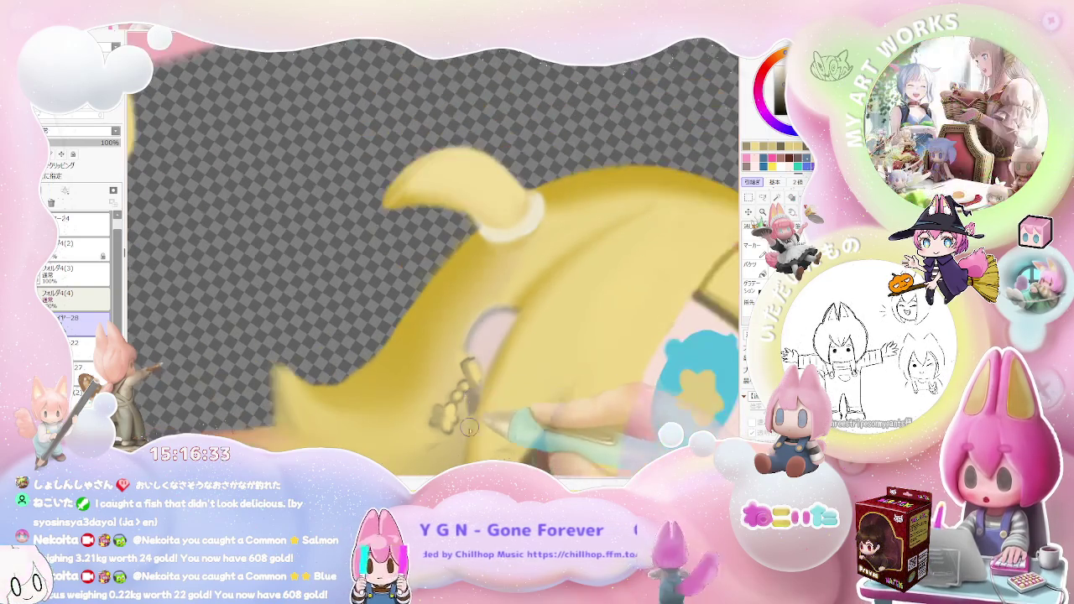
pyautogui.scroll(-1, 503, 404)
pyautogui.scroll(-1, 581, 404)
pyautogui.scroll(-1, 582, 405)
# Rotate the canvas until its edge is vertical, then zoom out over the full sheet
pyautogui.press('End')
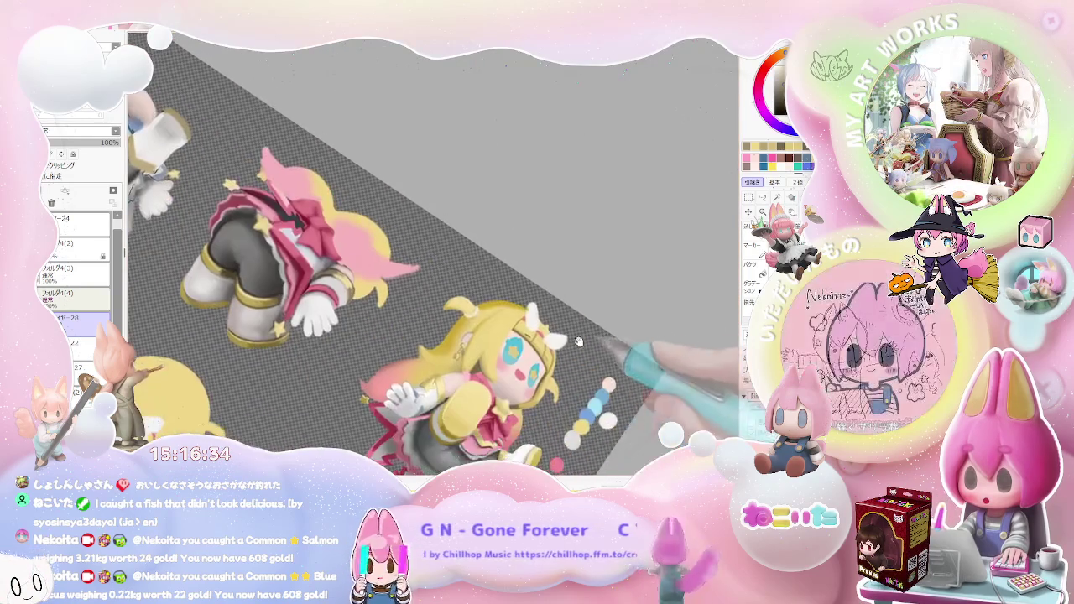
pyautogui.press('End')
pyautogui.press('End')
pyautogui.scroll(2, 576, 373)
pyautogui.scroll(2, 504, 394)
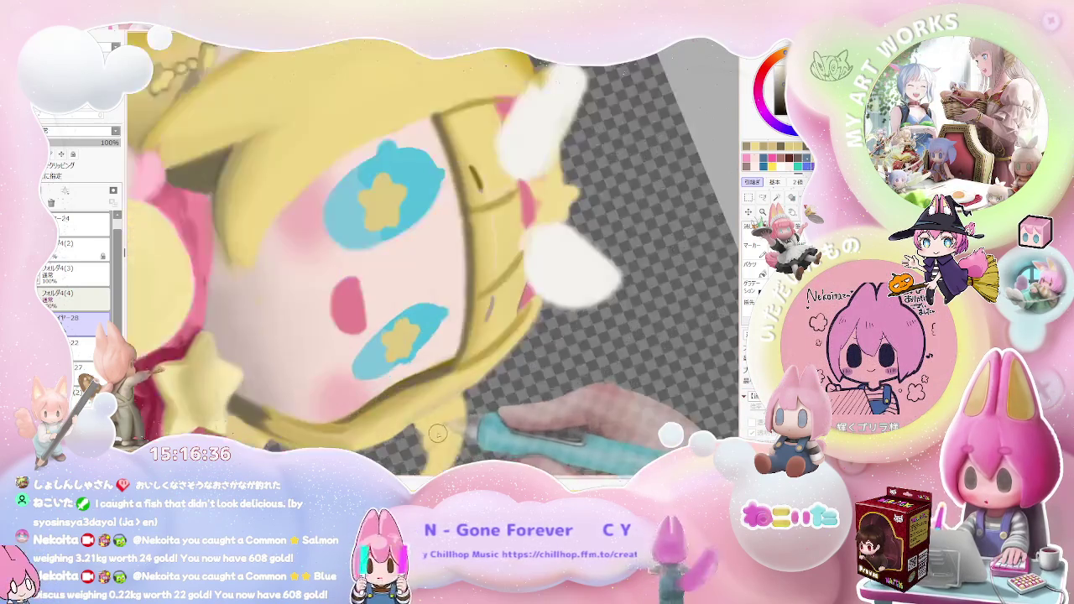
pyautogui.scroll(1, 408, 427)
pyautogui.scroll(-2, 460, 390)
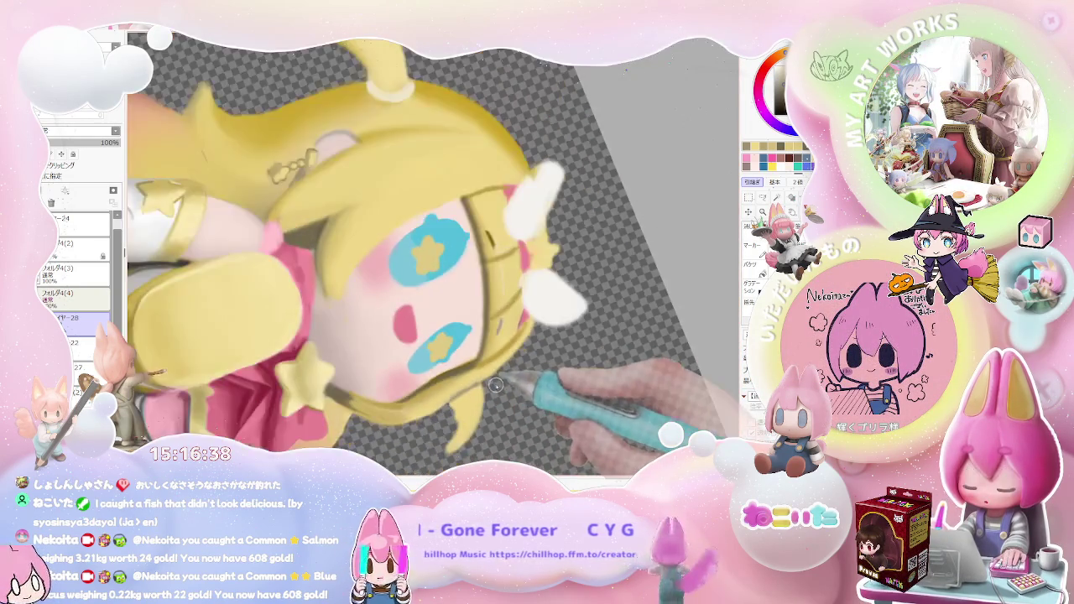
pyautogui.press('End')
pyautogui.scroll(1, 419, 411)
pyautogui.scroll(1, 407, 416)
pyautogui.scroll(1, 407, 416)
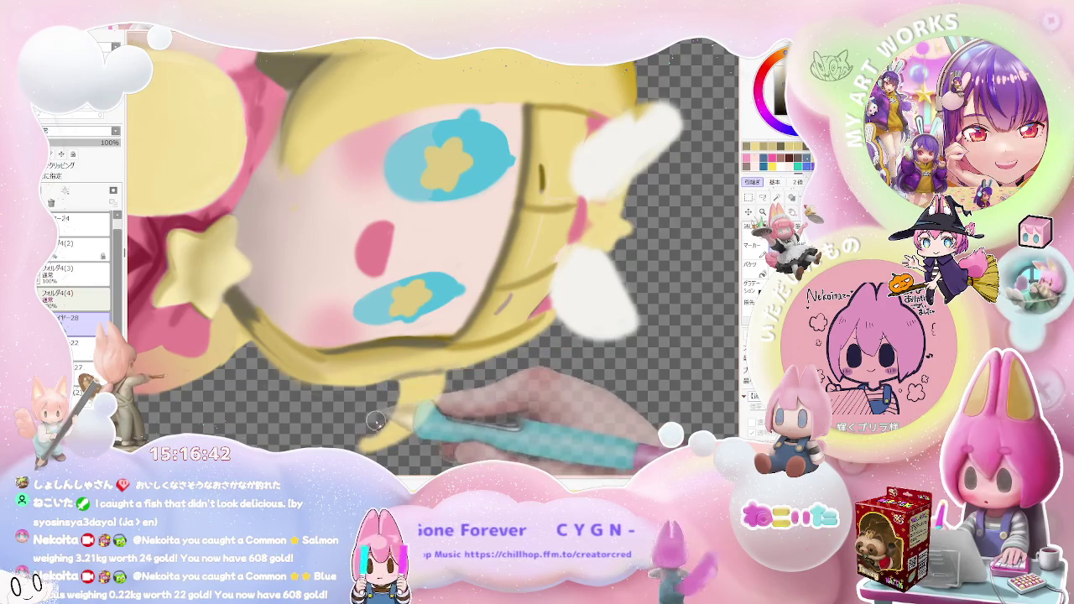
pyautogui.scroll(-1, 394, 422)
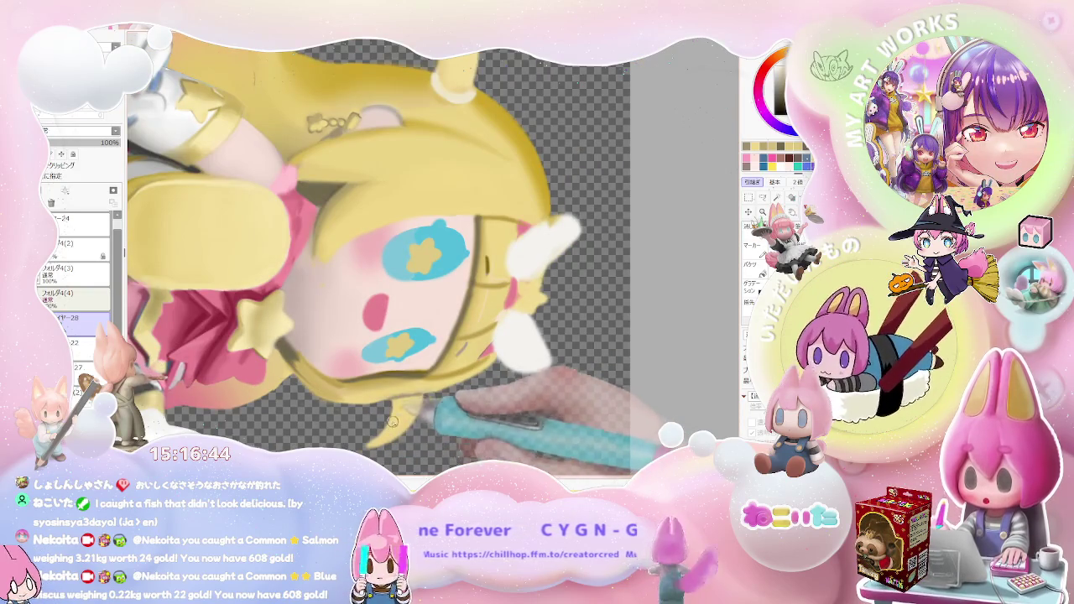
pyautogui.scroll(-1, 378, 386)
pyautogui.scroll(-1, 504, 285)
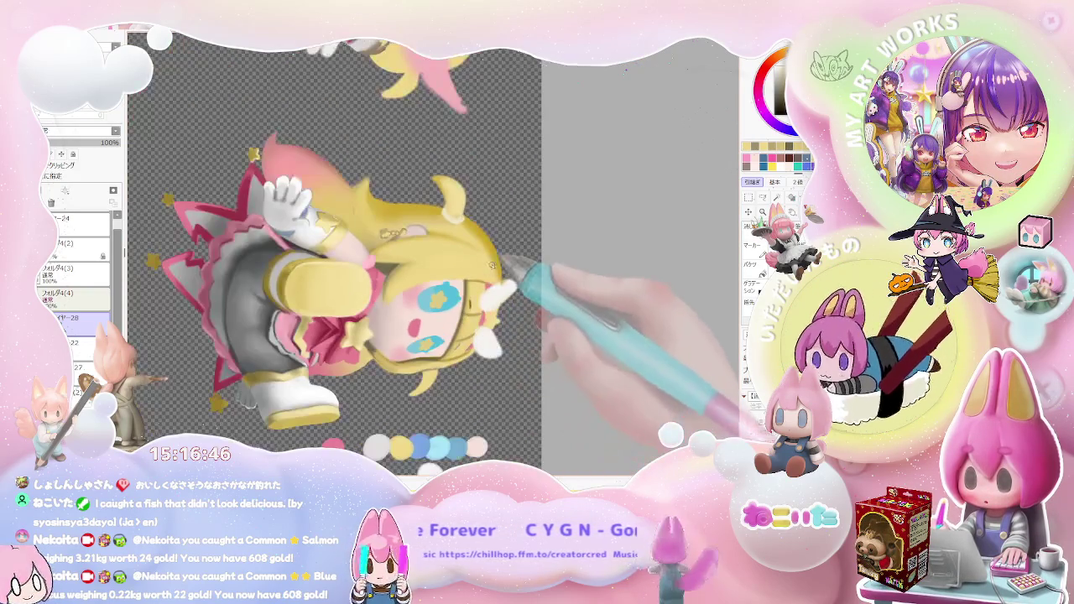
pyautogui.scroll(2, 424, 369)
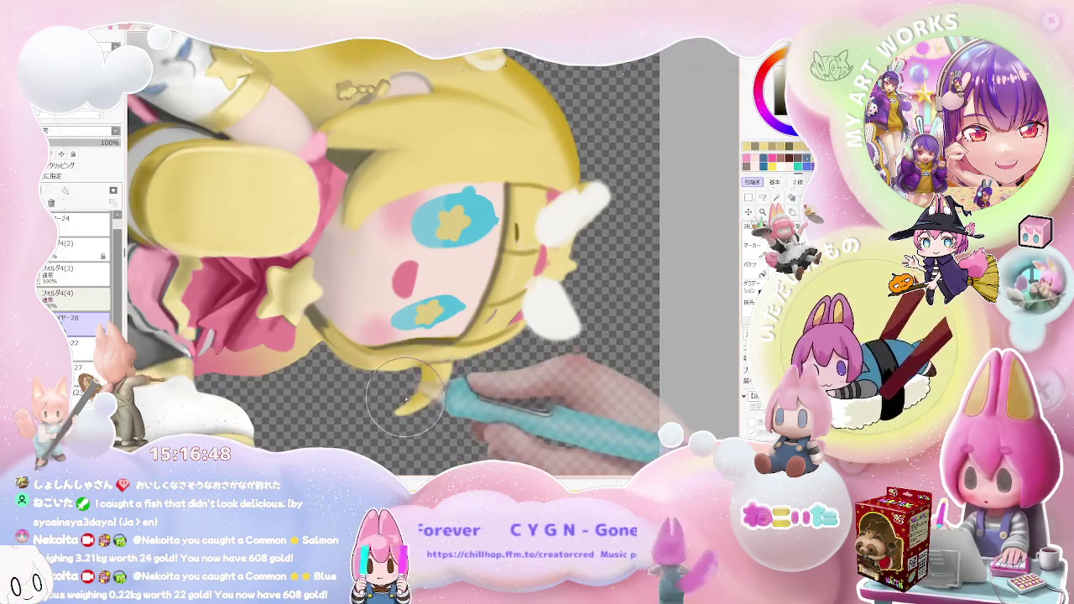
pyautogui.scroll(-1, 432, 360)
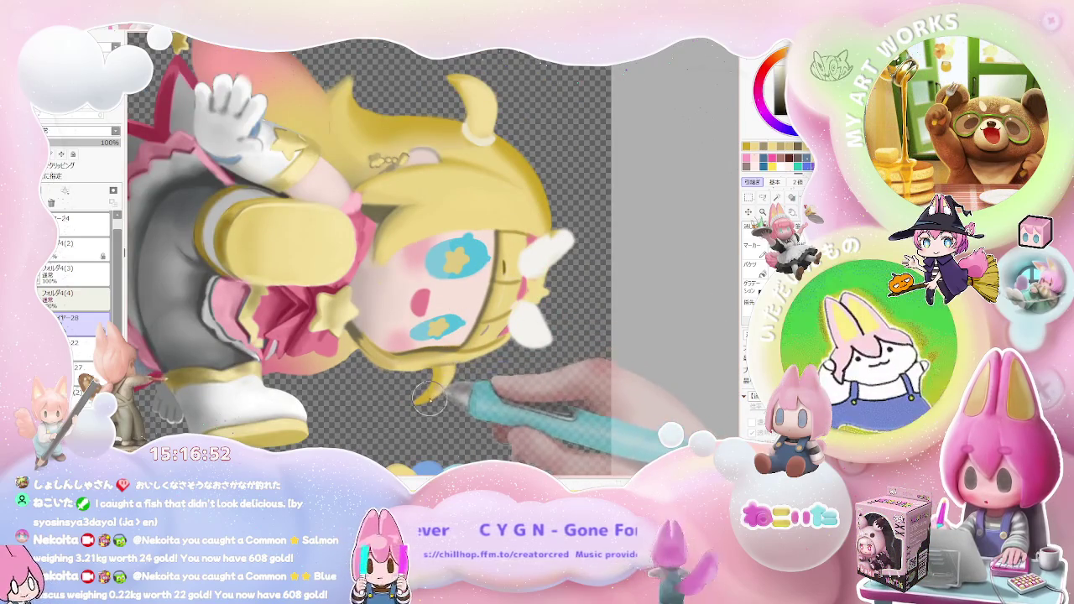
pyautogui.scroll(-2, 421, 404)
pyautogui.scroll(-2, 532, 396)
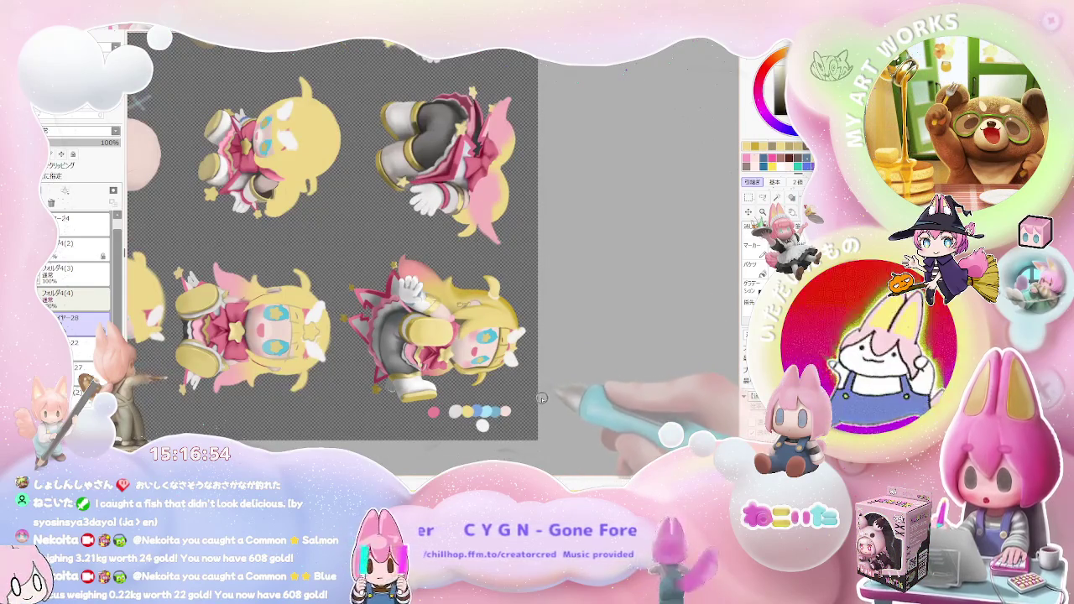
# Reset the canvas view upright and zoom in on the upper-right pose's blonde hair edges
pyautogui.press('Delete')
pyautogui.press('Delete')
pyautogui.press('Delete')
pyautogui.press('Delete')
pyautogui.press('Delete')
pyautogui.press('Delete')
pyautogui.scroll(1, 547, 408)
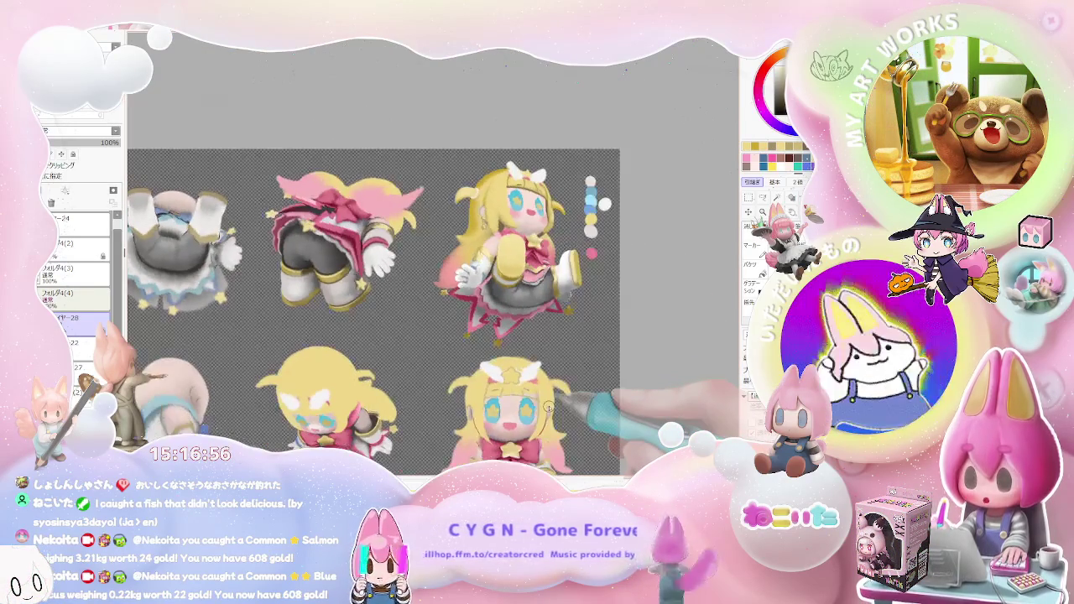
pyautogui.scroll(-1, 549, 408)
pyautogui.scroll(1, 537, 411)
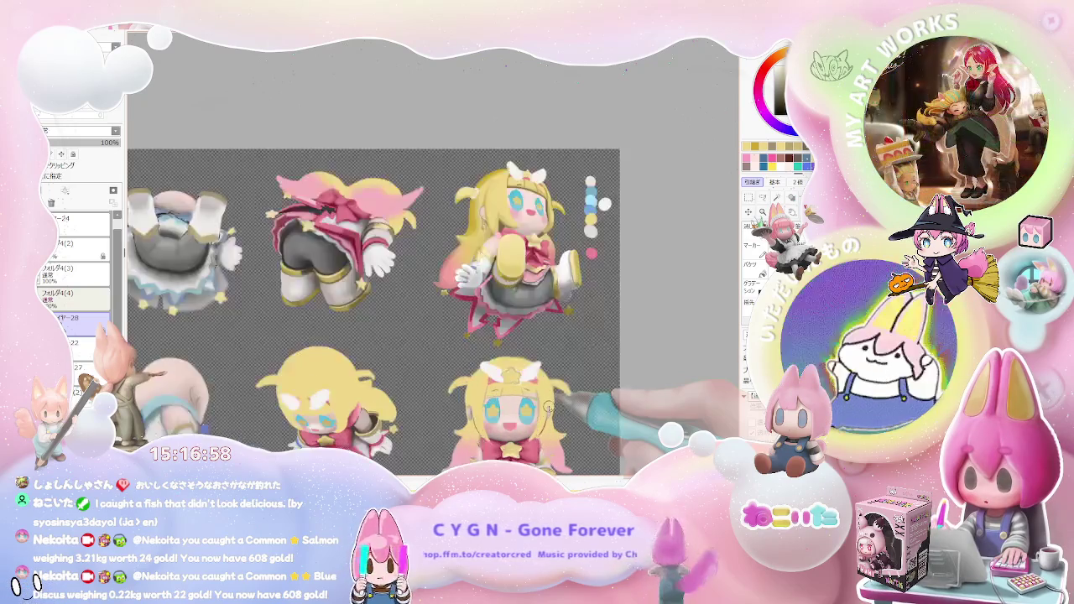
pyautogui.scroll(3, 463, 225)
pyautogui.scroll(1, 463, 225)
pyautogui.scroll(1, 466, 252)
pyautogui.scroll(1, 469, 277)
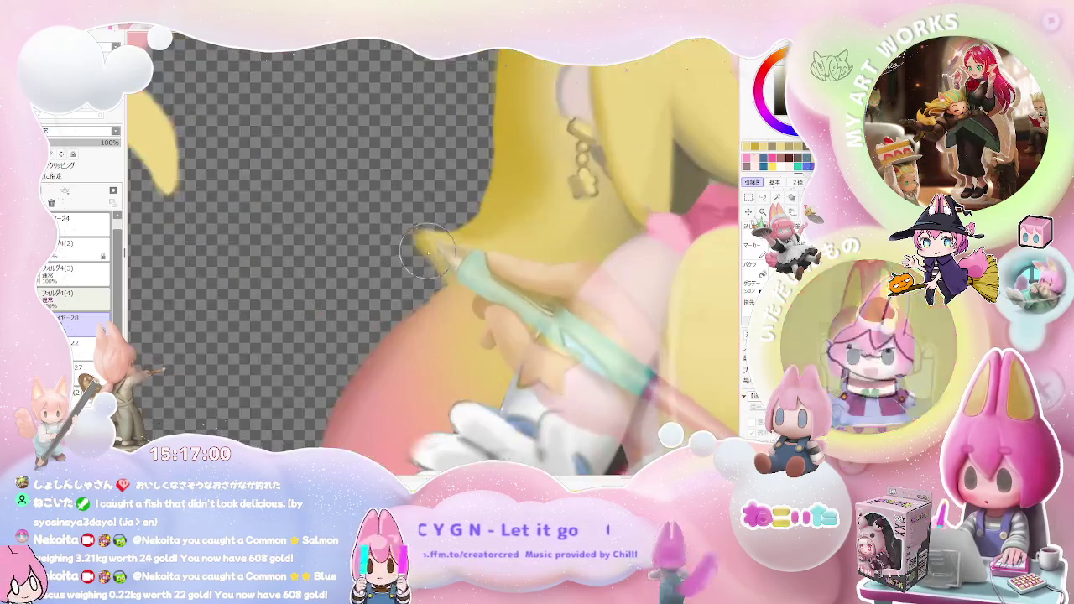
pyautogui.scroll(-1, 526, 266)
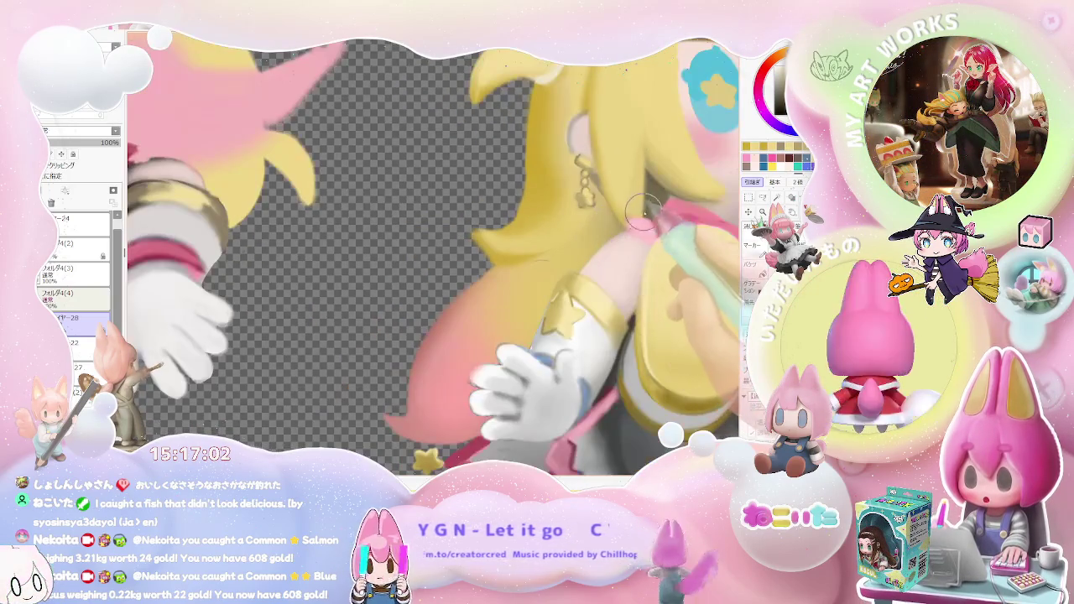
pyautogui.scroll(1, 463, 257)
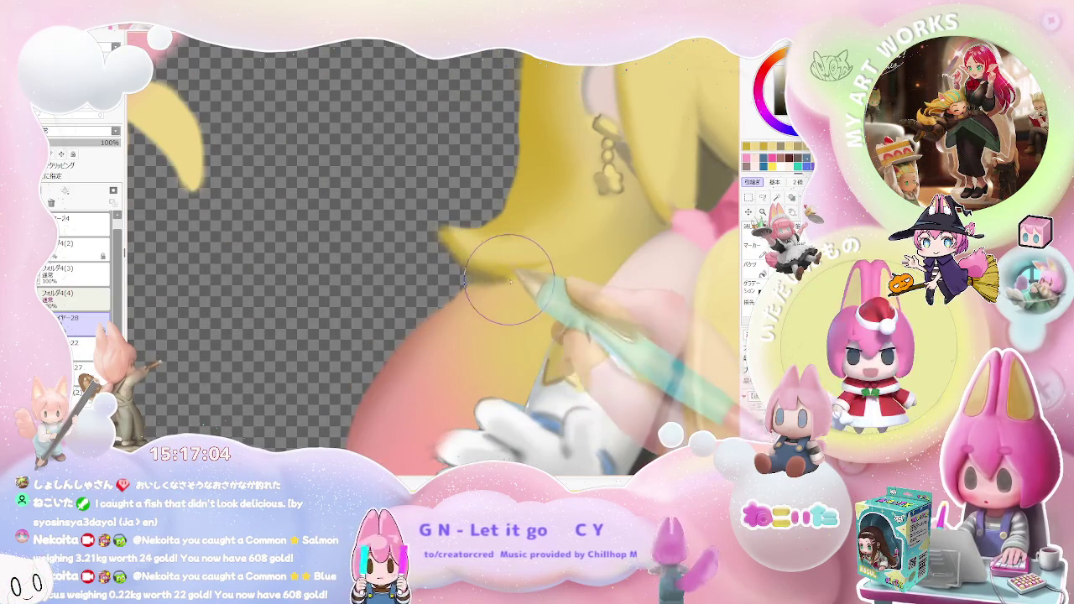
pyautogui.scroll(-1, 572, 246)
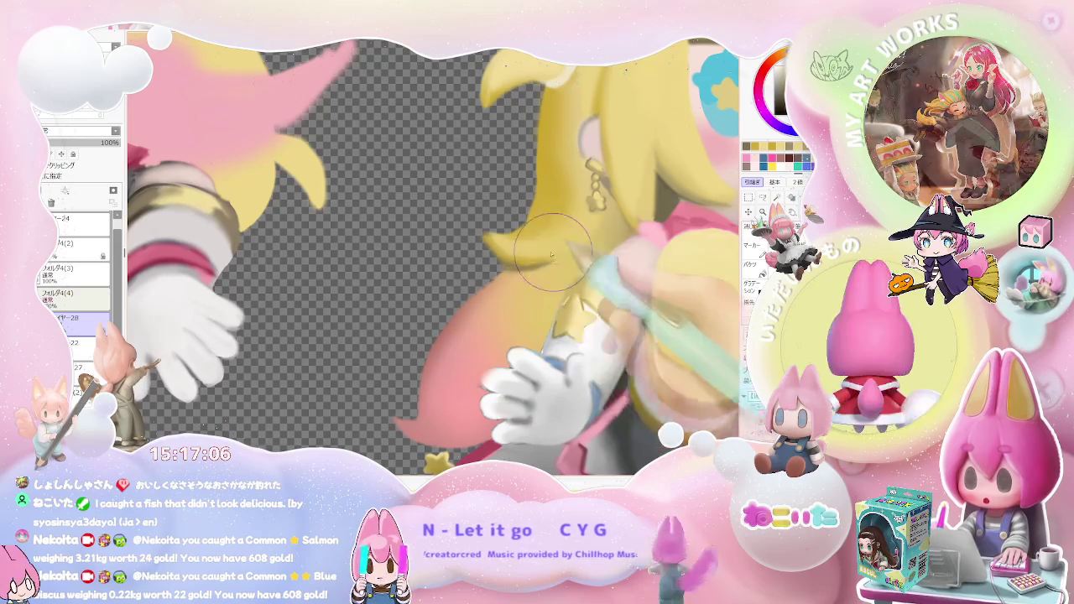
pyautogui.scroll(1, 500, 273)
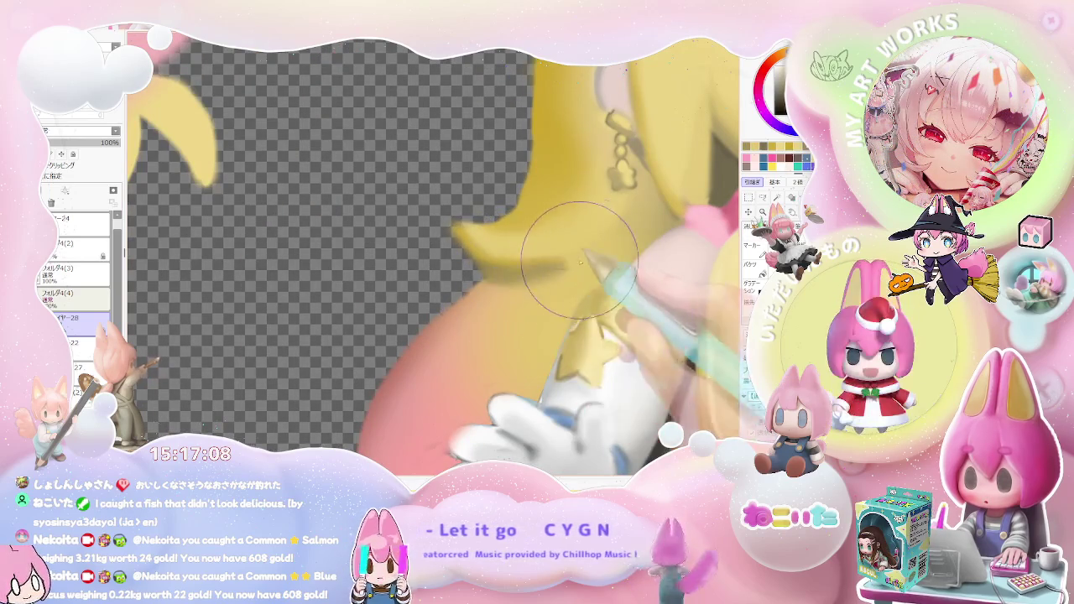
pyautogui.scroll(-1, 603, 243)
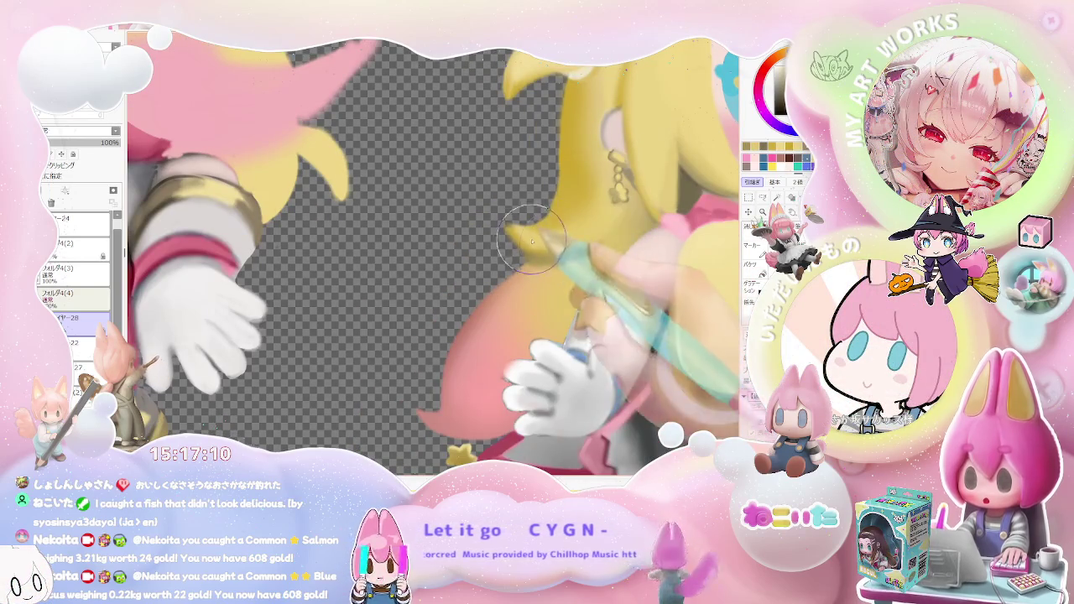
pyautogui.scroll(-3, 637, 251)
pyautogui.scroll(-2, 659, 255)
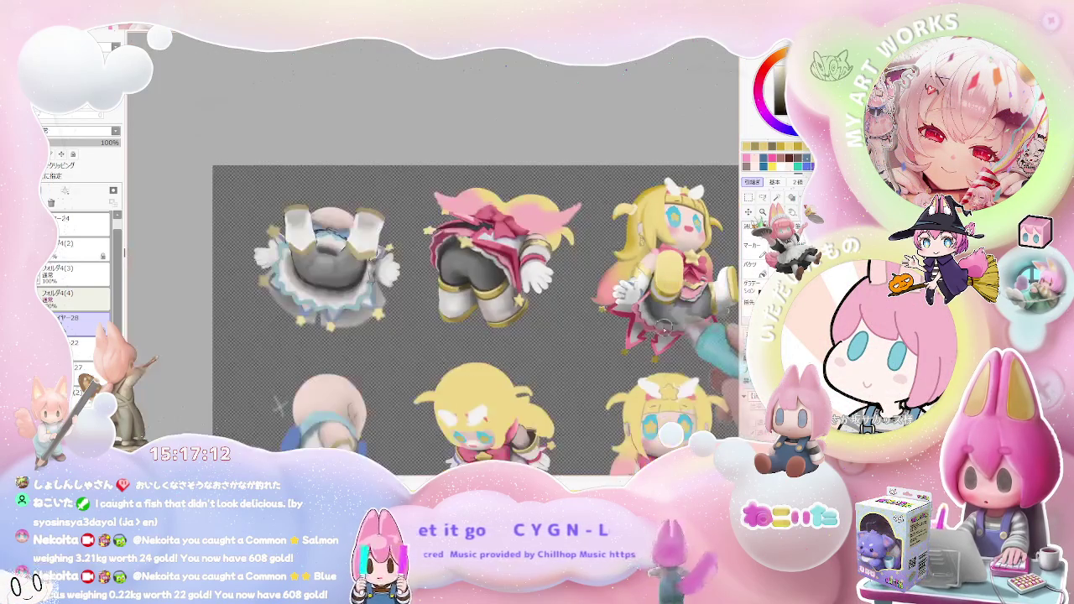
# Pan to the right side of the sheet and zoom in on the front-facing star-eyed figure
pyautogui.moveTo(699, 356); pyautogui.dragTo(526, 370)
pyautogui.scroll(-2, 543, 377)
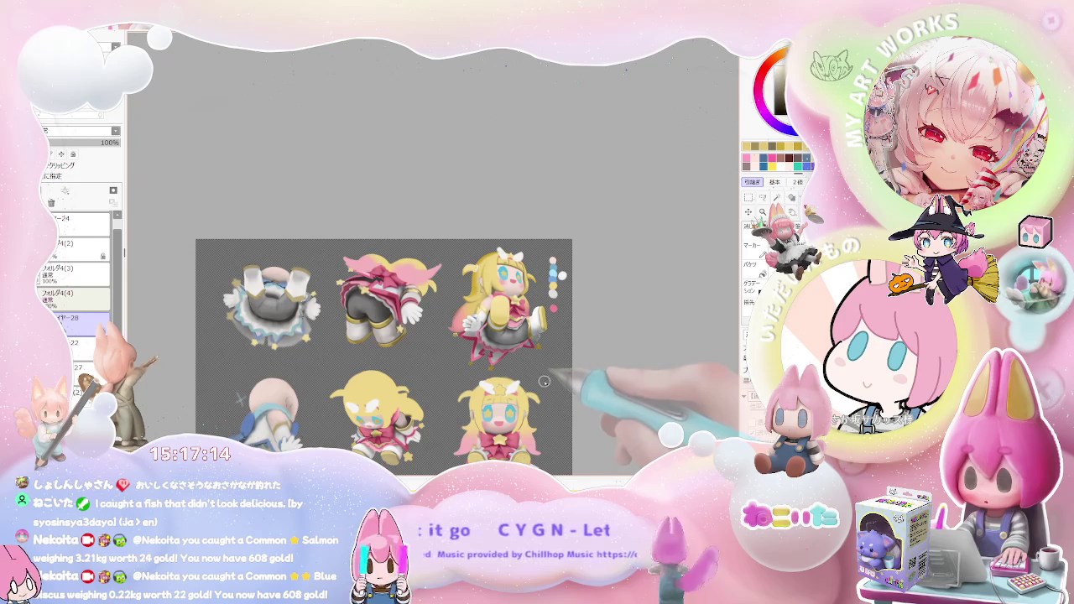
pyautogui.scroll(2, 562, 386)
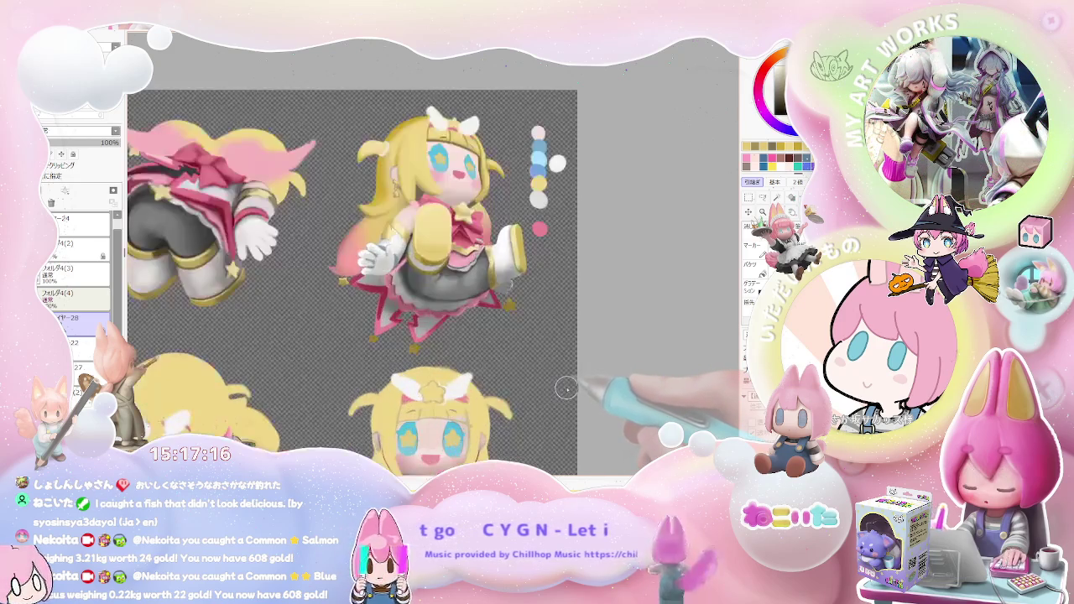
pyautogui.scroll(-2, 565, 390)
pyautogui.scroll(1, 551, 307)
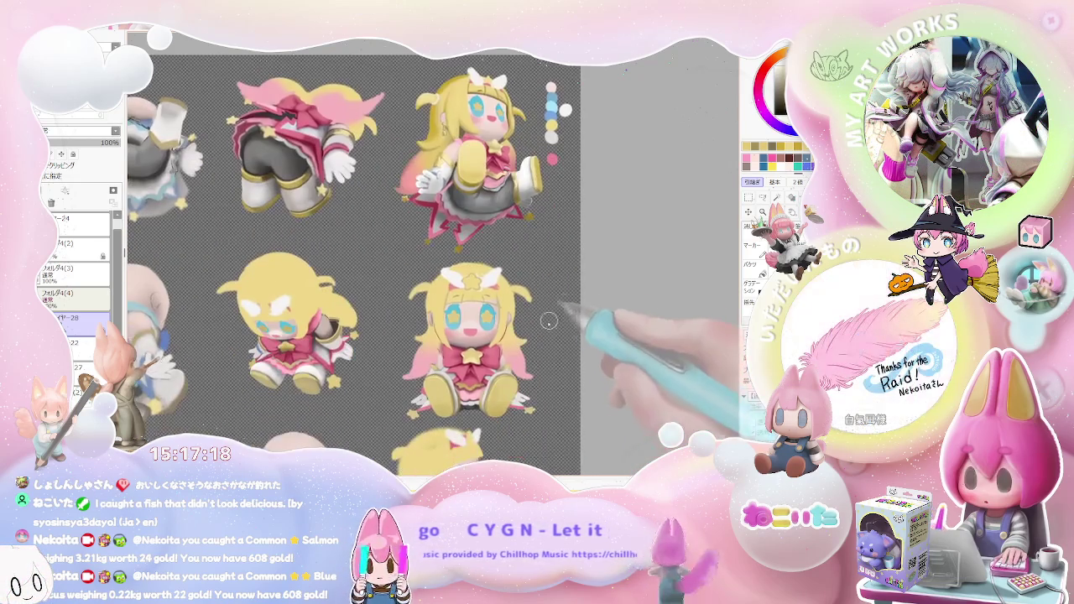
pyautogui.scroll(2, 432, 368)
pyautogui.scroll(2, 432, 369)
pyautogui.scroll(1, 432, 361)
pyautogui.scroll(-1, 436, 335)
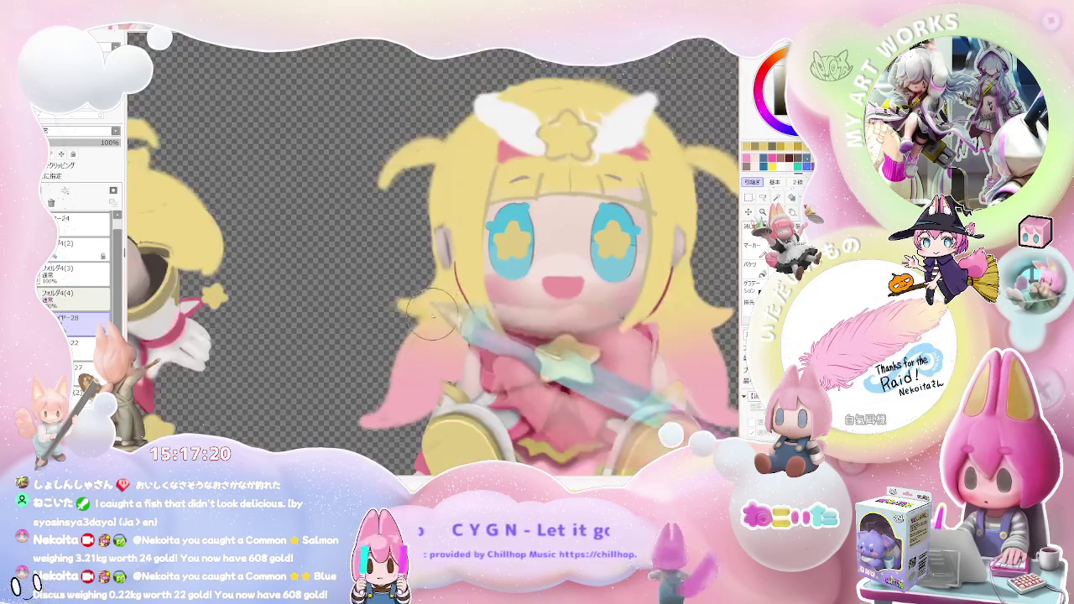
pyautogui.scroll(-1, 440, 320)
pyautogui.scroll(1, 513, 326)
pyautogui.scroll(1, 503, 319)
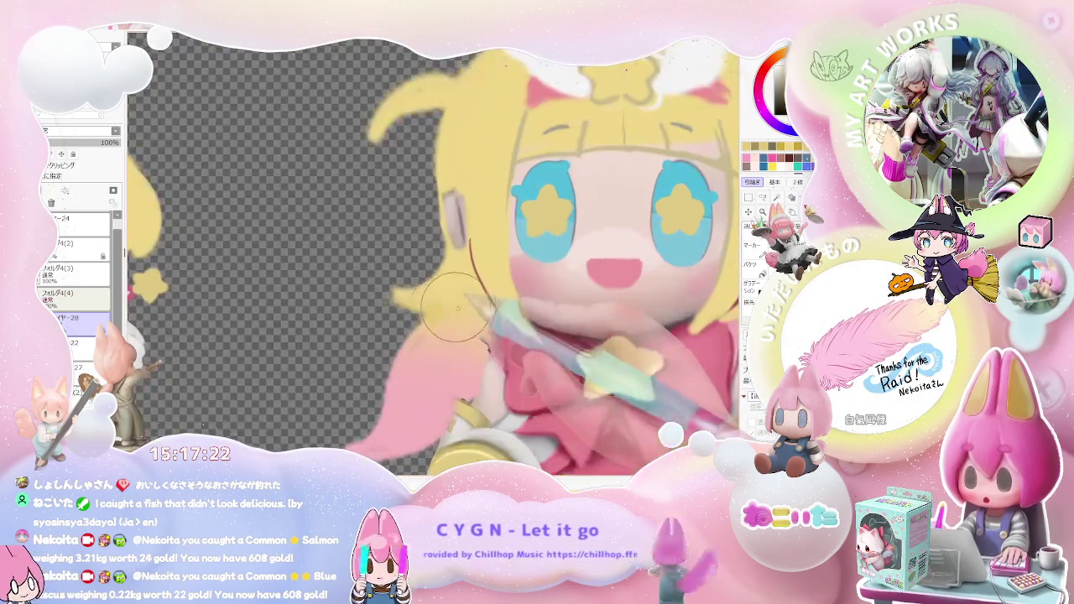
pyautogui.scroll(-2, 533, 307)
pyautogui.scroll(-2, 538, 301)
pyautogui.scroll(-1, 537, 302)
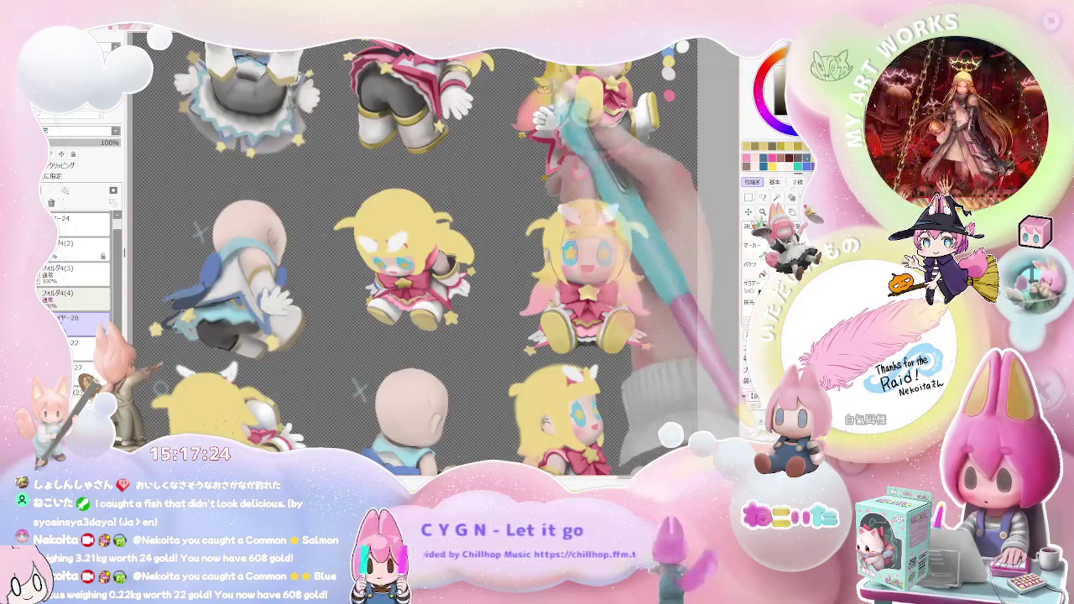
pyautogui.scroll(1, 535, 289)
pyautogui.scroll(2, 533, 288)
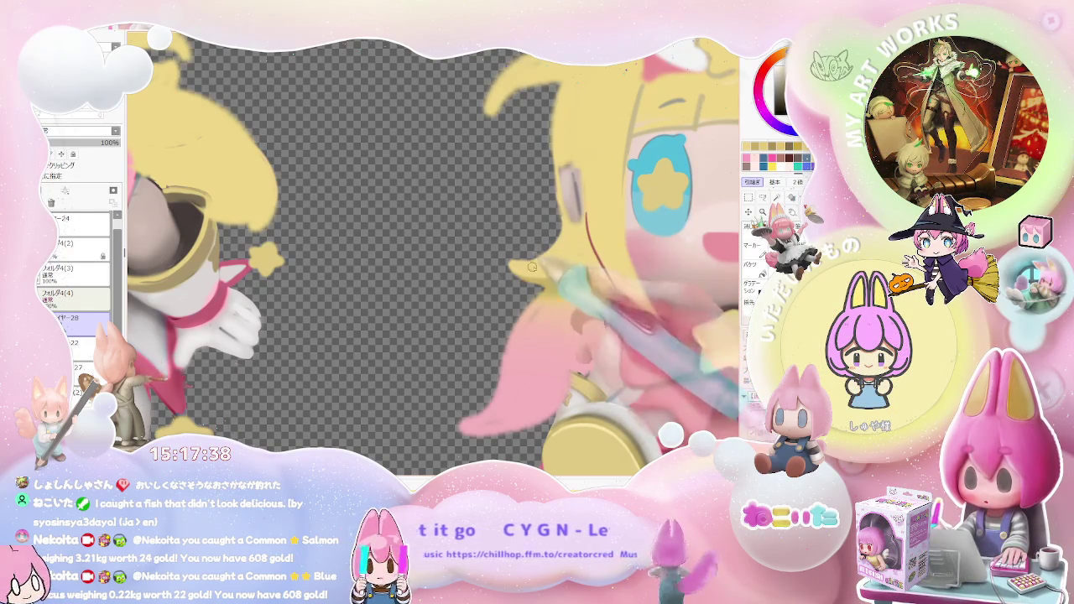
# Enlarge the brush to smooth the figure's hair edges, then zoom back out
pyautogui.press(']')
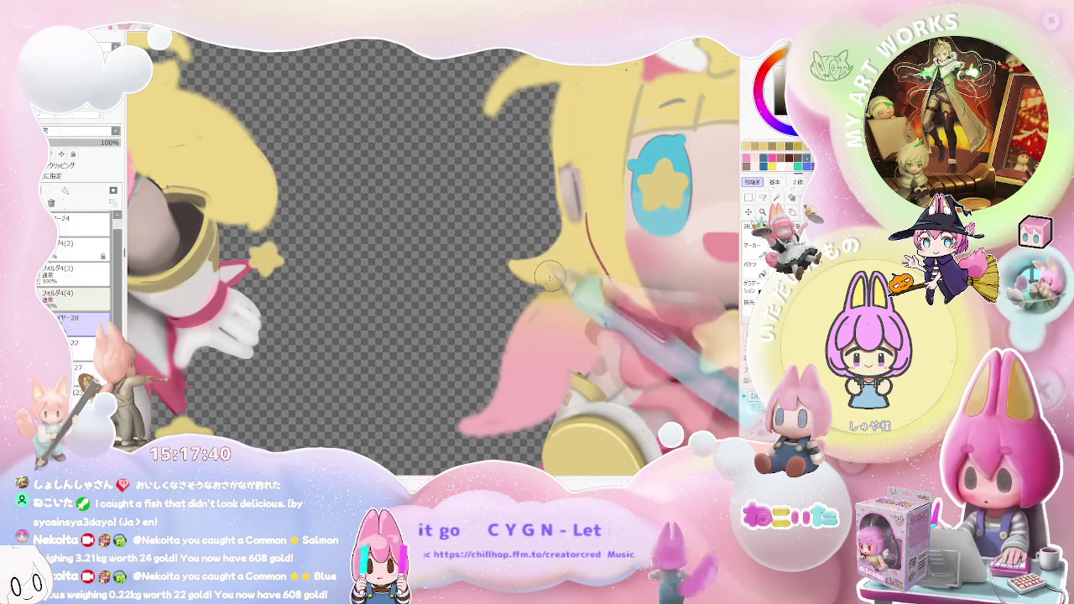
pyautogui.scroll(-2, 531, 275)
pyautogui.scroll(-2, 531, 276)
pyautogui.scroll(-2, 530, 275)
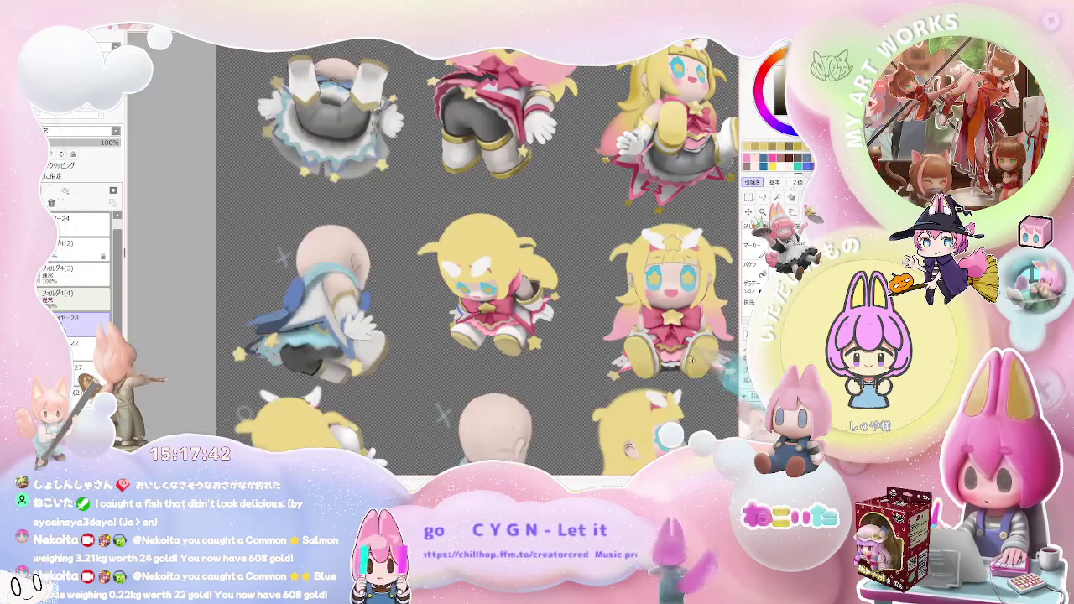
pyautogui.press('End')
pyautogui.press('End')
pyautogui.press('End')
pyautogui.press('End')
pyautogui.press('End')
pyautogui.press('End')
# Zoom in on the tilted figure's face and adjust the brush size for touch-ups
pyautogui.scroll(1, 433, 254)
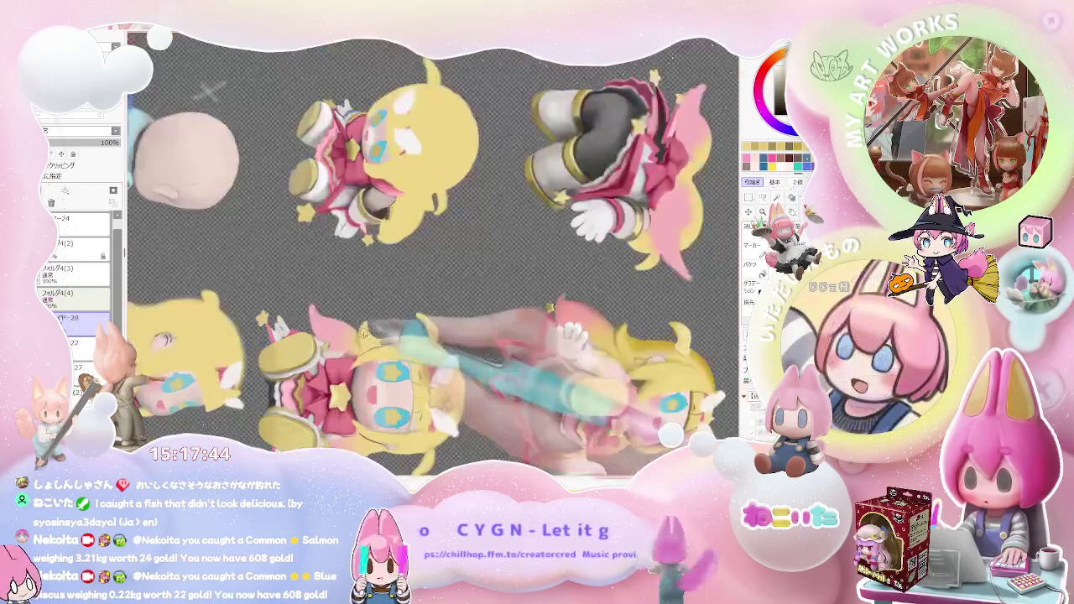
pyautogui.scroll(3, 391, 262)
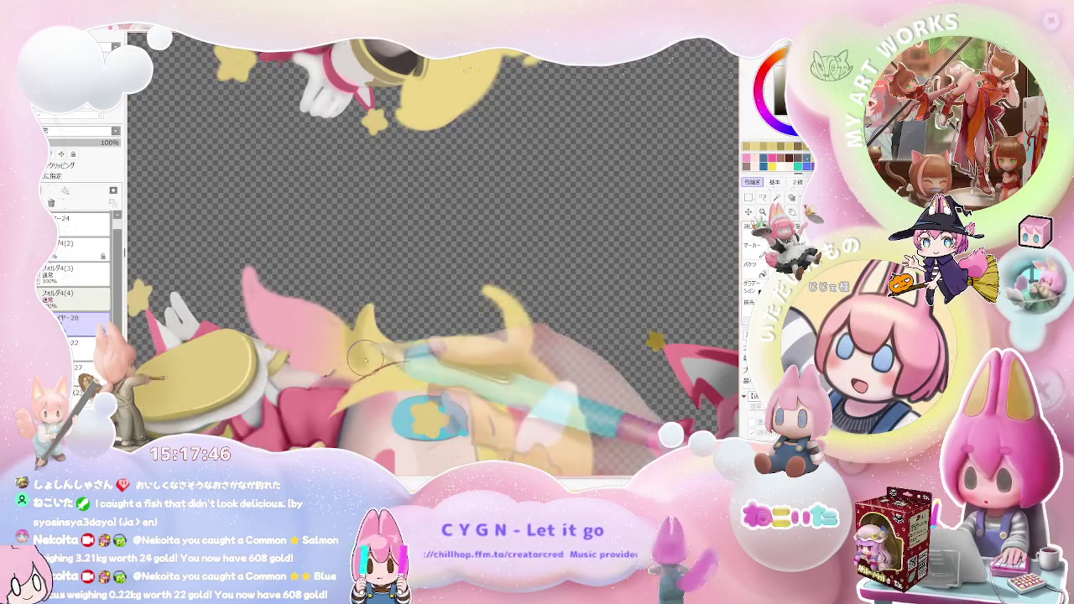
pyautogui.moveTo(359, 346); pyautogui.dragTo(382, 313)
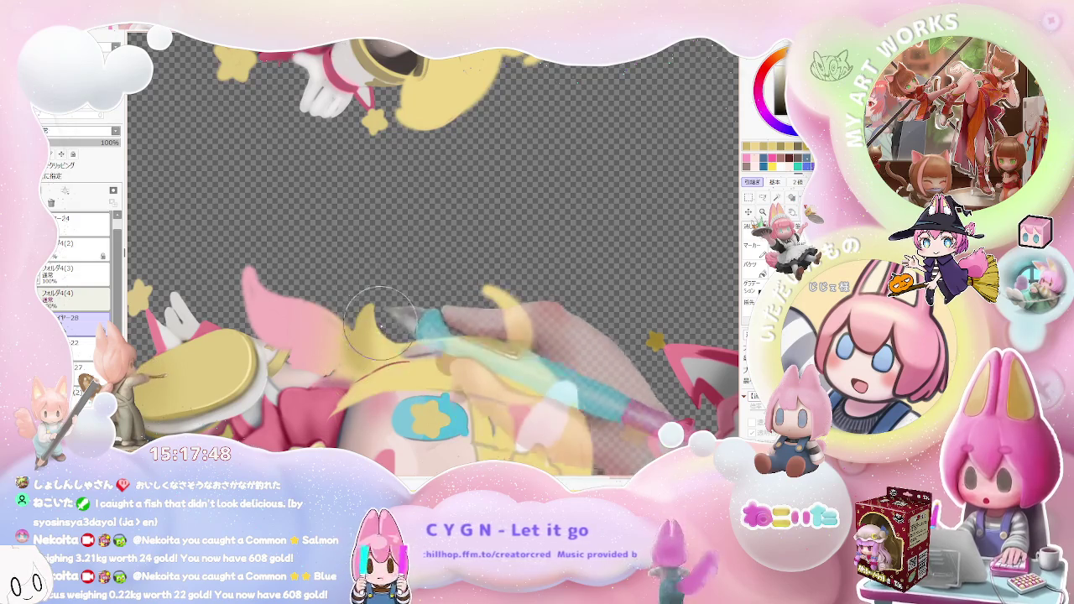
pyautogui.scroll(-2, 373, 323)
pyautogui.scroll(-2, 372, 323)
pyautogui.scroll(2, 483, 430)
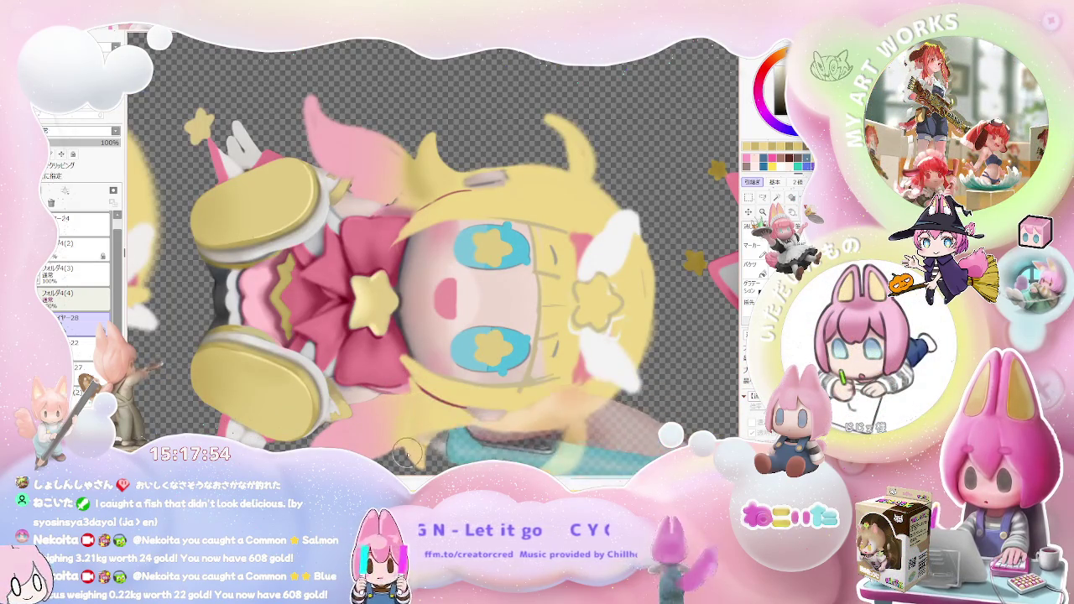
pyautogui.scroll(-2, 417, 401)
pyautogui.press('[')
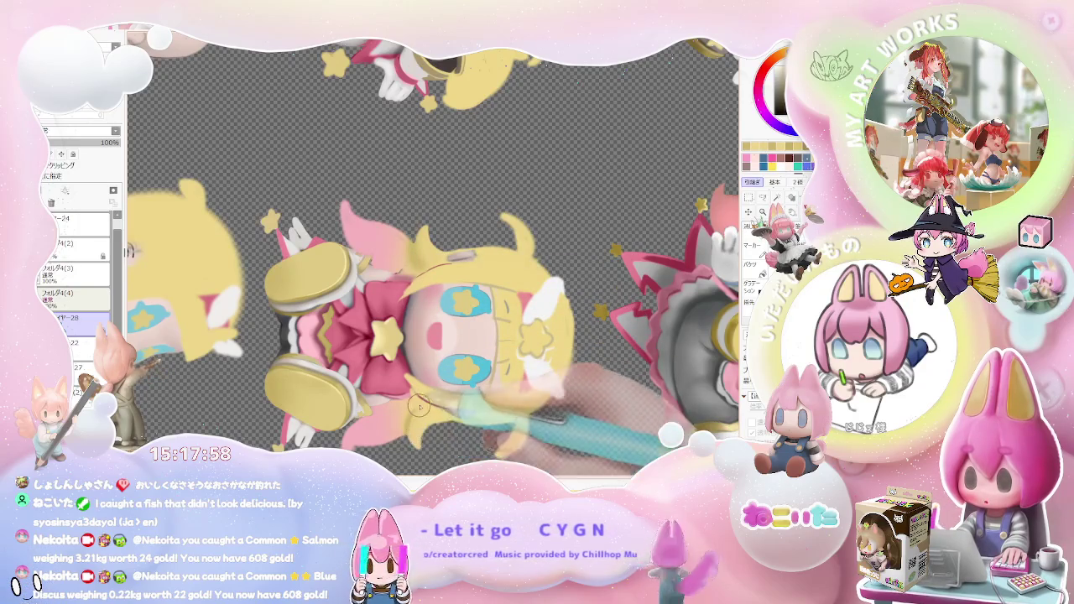
pyautogui.scroll(-2, 417, 409)
pyautogui.scroll(-2, 417, 409)
# Return the view upright and zoom around the star-eyed figure with the pink bow
pyautogui.press('Home')
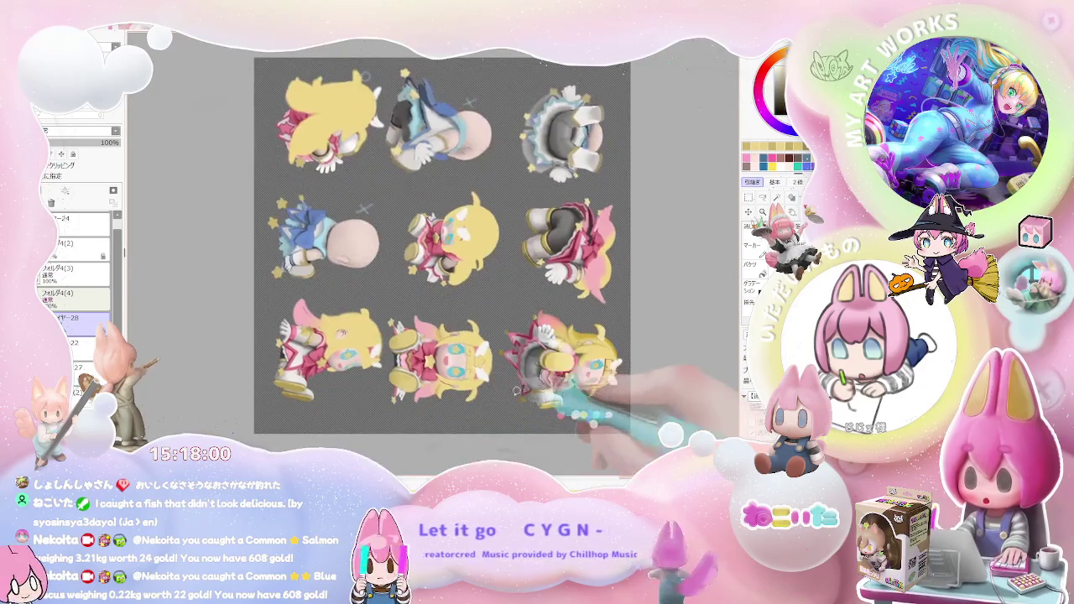
pyautogui.scroll(2, 504, 382)
pyautogui.scroll(2, 469, 369)
pyautogui.scroll(1, 434, 353)
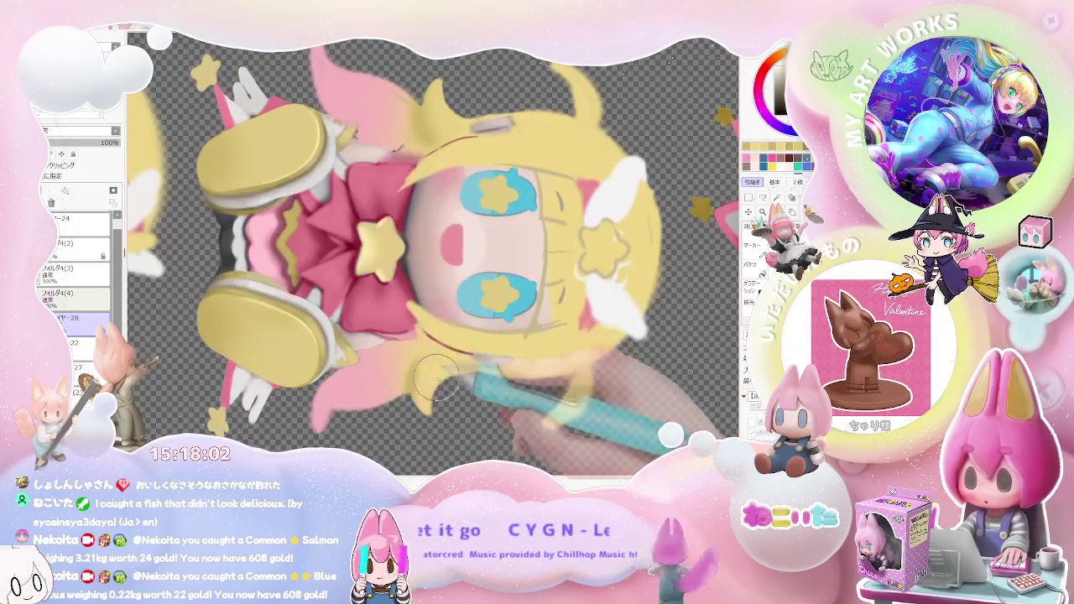
pyautogui.scroll(-1, 434, 381)
pyautogui.scroll(-1, 470, 382)
pyautogui.scroll(1, 545, 386)
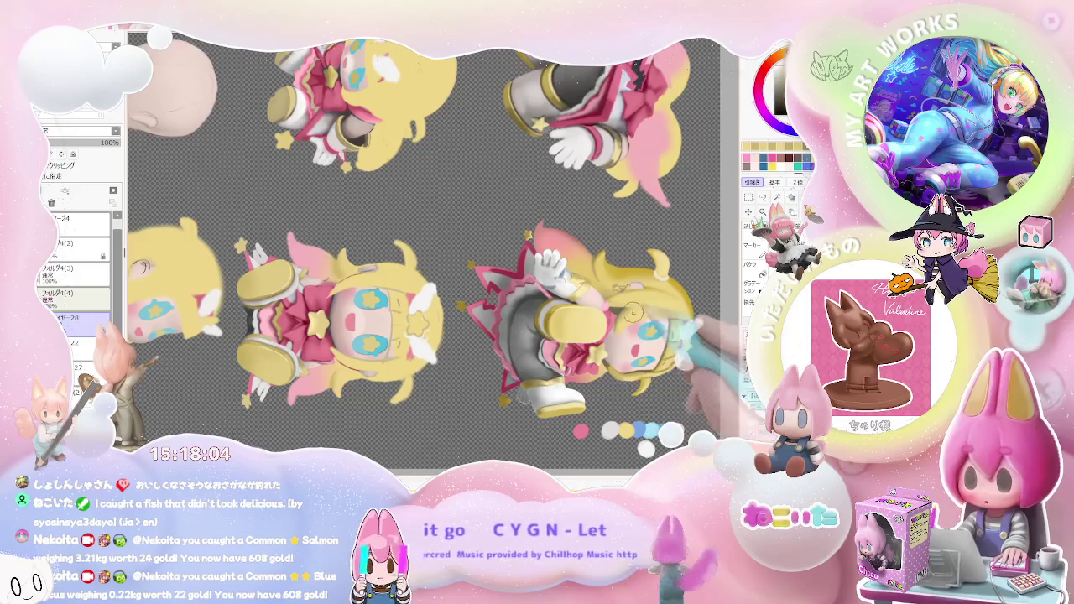
pyautogui.scroll(1, 346, 392)
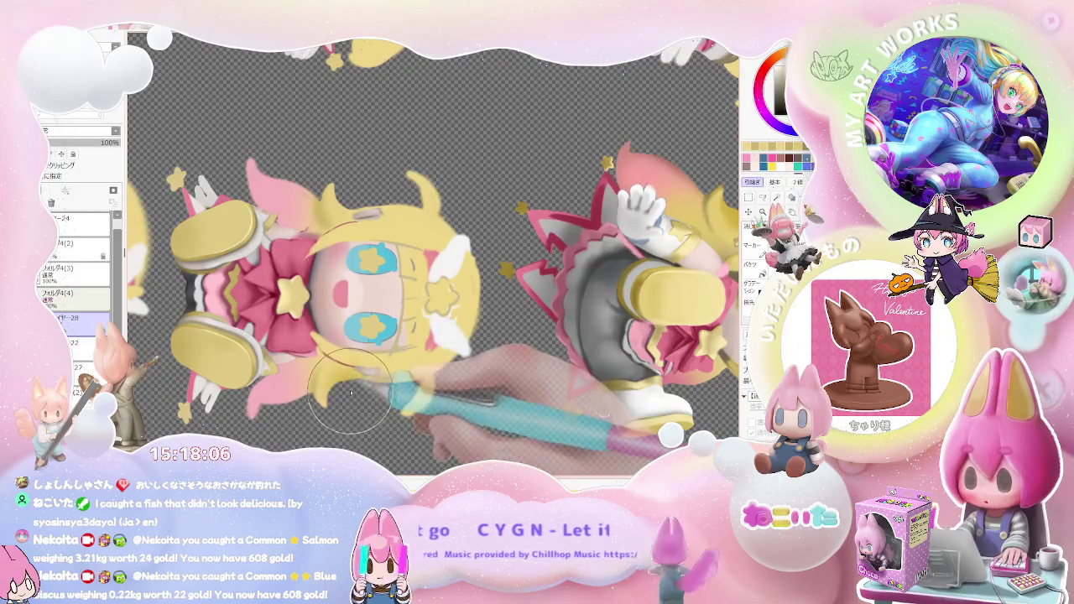
pyautogui.scroll(-1, 440, 388)
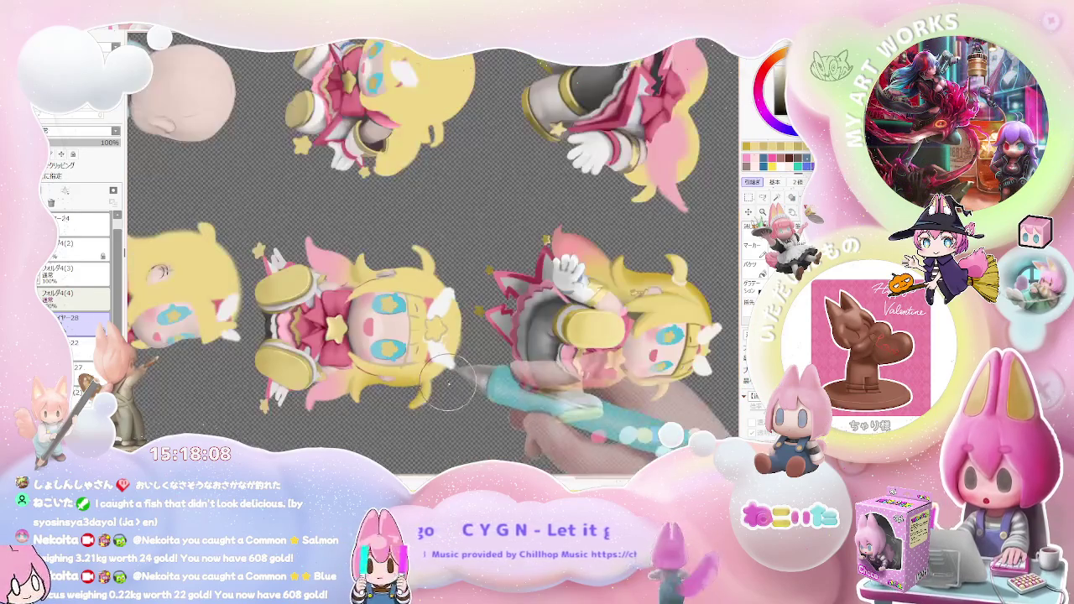
pyautogui.scroll(1, 460, 369)
pyautogui.scroll(1, 419, 285)
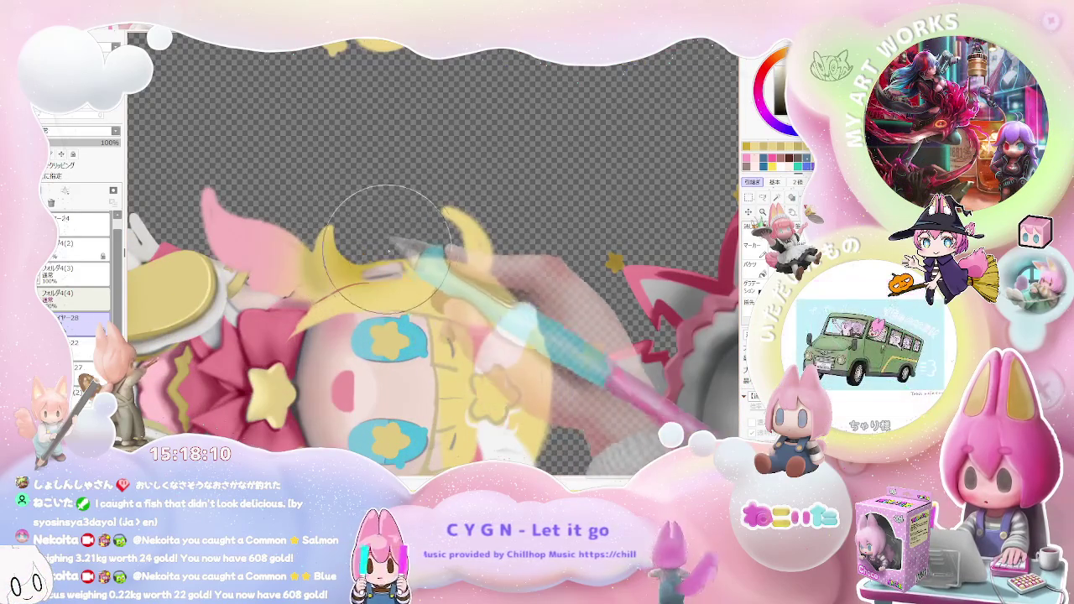
pyautogui.scroll(-1, 503, 302)
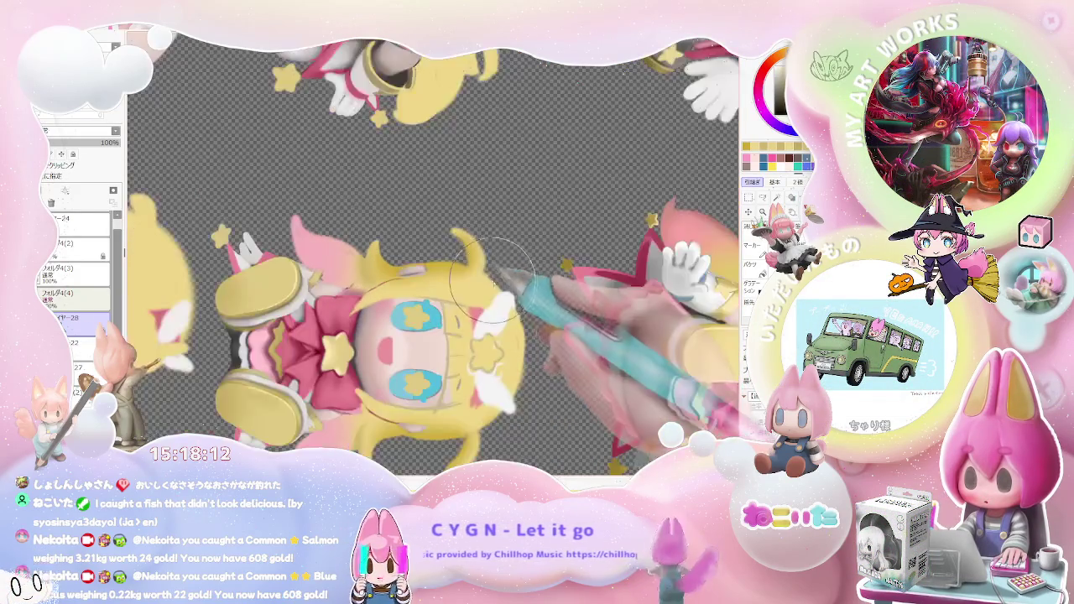
pyautogui.scroll(-1, 561, 340)
pyautogui.scroll(-1, 561, 340)
# Tilt the view clockwise and add pale white highlight strokes to the blonde hair beside the face
pyautogui.press('End')
pyautogui.press('End')
pyautogui.scroll(1, 503, 336)
pyautogui.scroll(1, 361, 268)
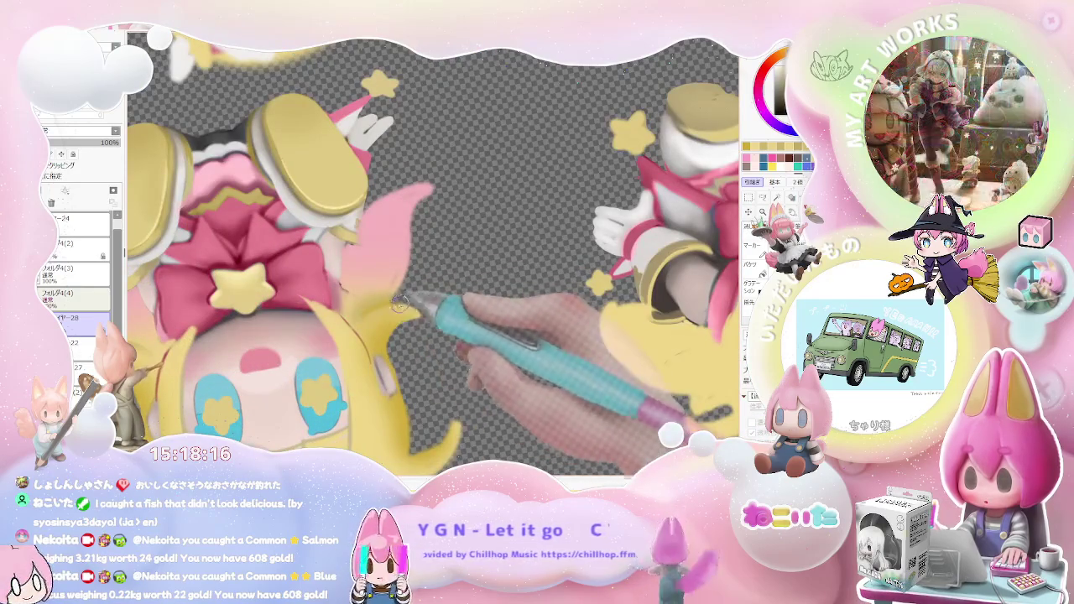
pyautogui.scroll(-1, 437, 335)
pyautogui.scroll(-1, 486, 370)
pyautogui.scroll(-1, 517, 391)
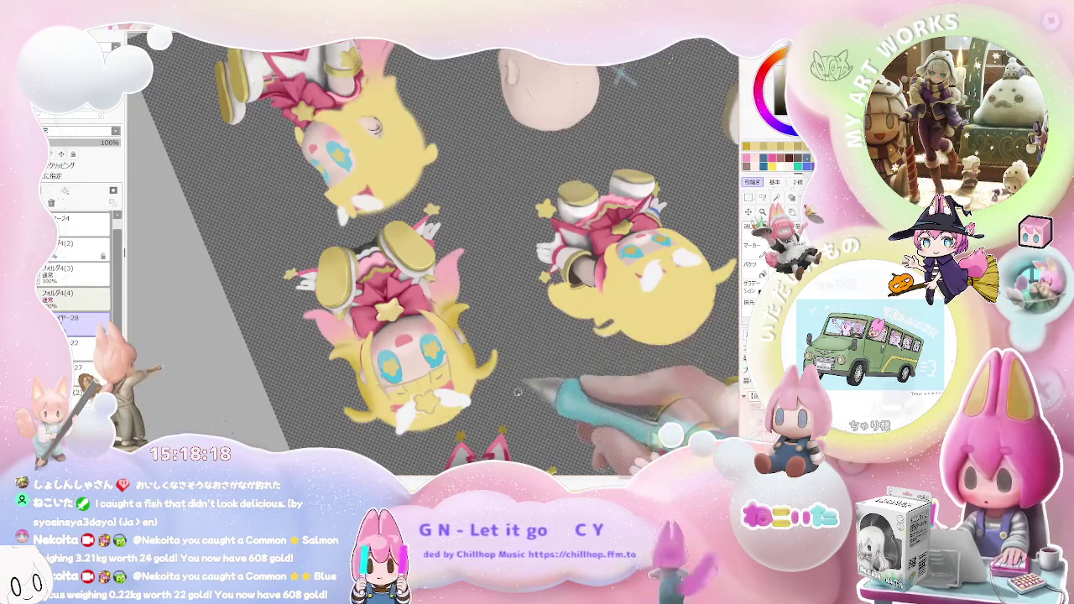
pyautogui.scroll(1, 518, 391)
pyautogui.scroll(1, 462, 384)
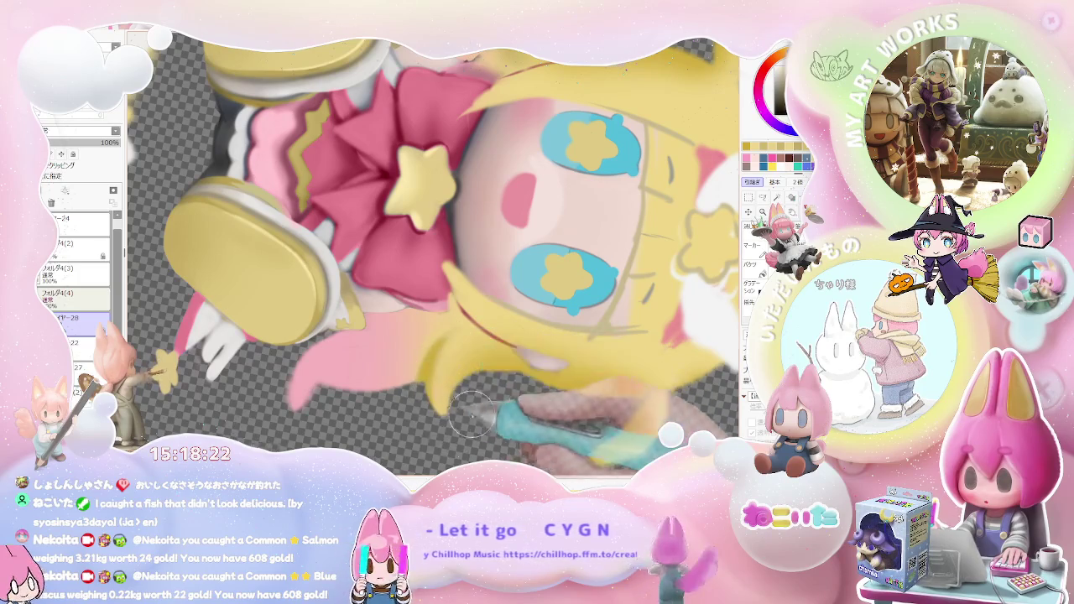
pyautogui.scroll(-2, 460, 417)
pyautogui.scroll(1, 593, 384)
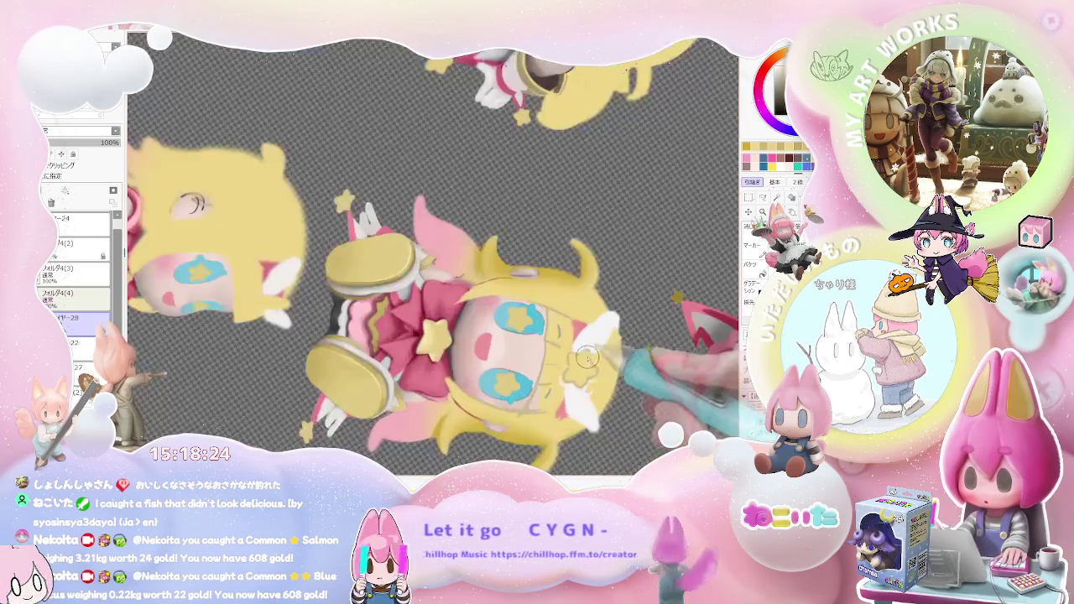
pyautogui.scroll(1, 579, 352)
pyautogui.scroll(1, 529, 286)
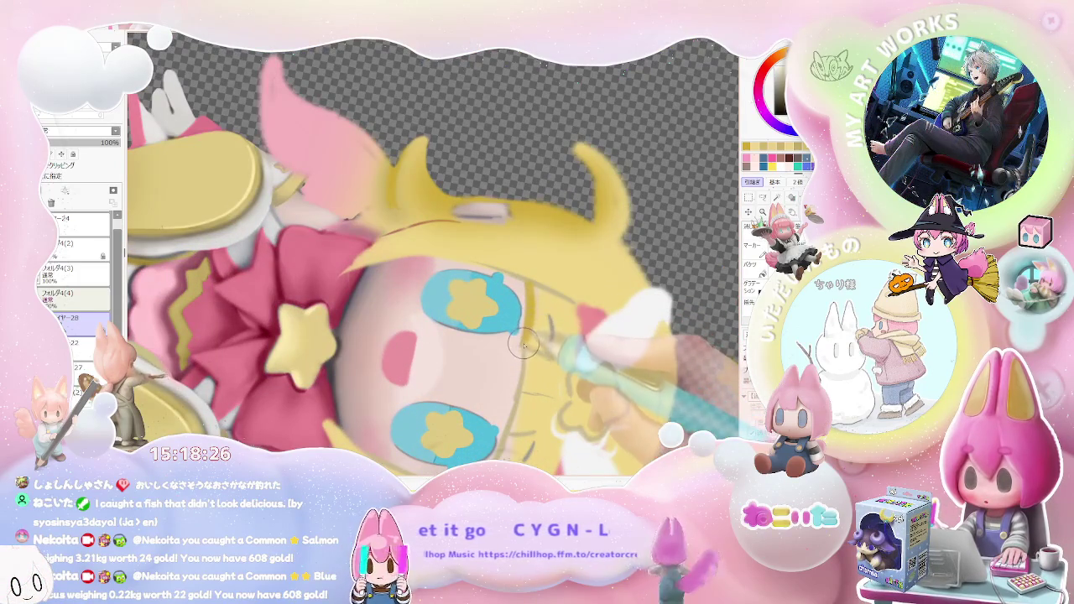
pyautogui.scroll(-1, 524, 377)
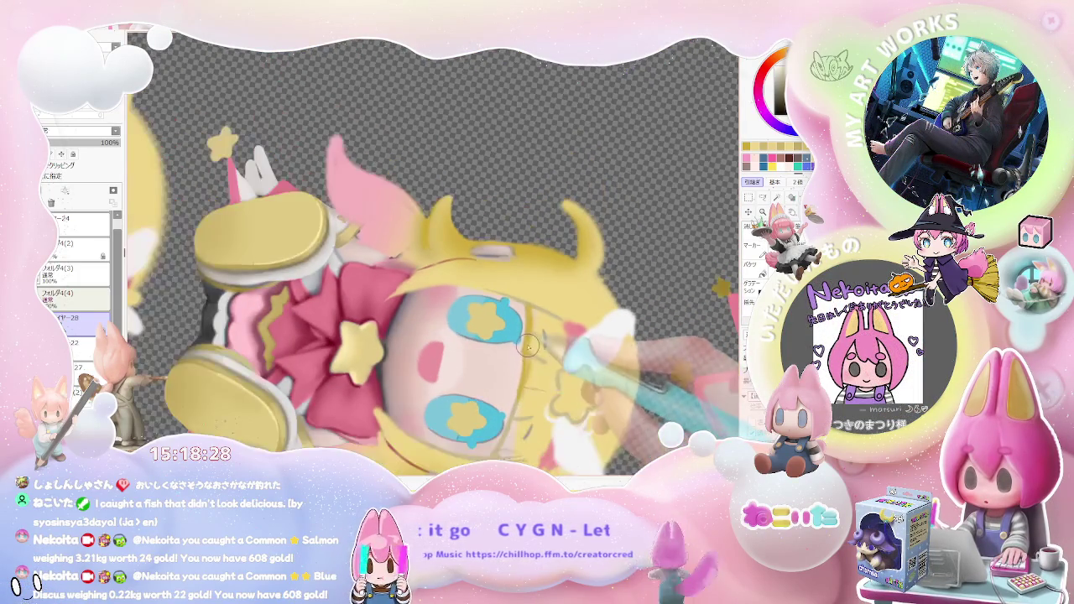
pyautogui.scroll(-1, 528, 400)
pyautogui.scroll(-1, 528, 400)
pyautogui.scroll(1, 515, 396)
pyautogui.scroll(1, 503, 393)
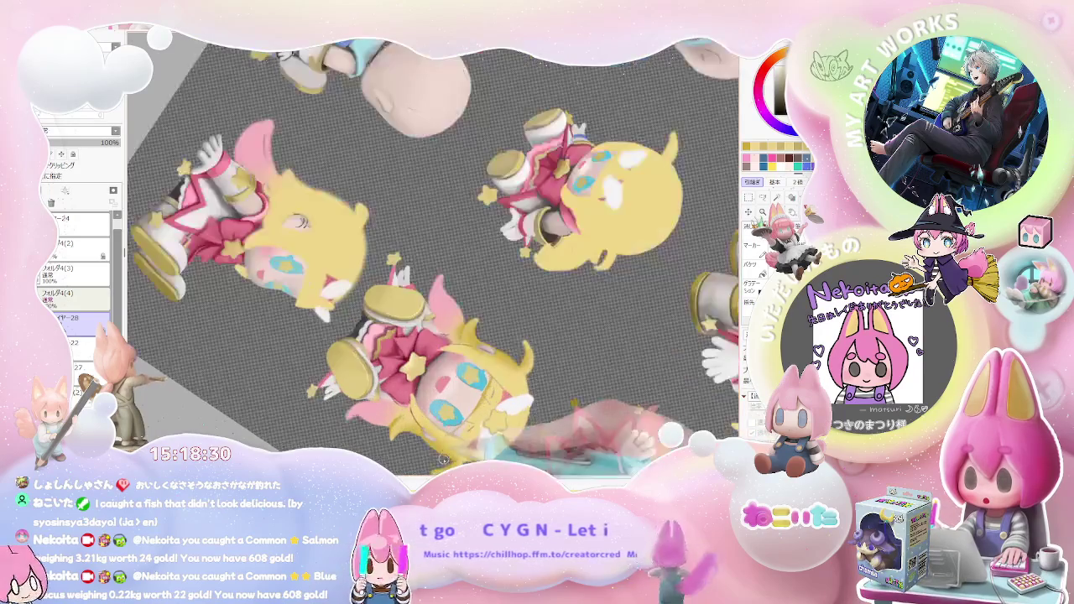
pyautogui.scroll(1, 493, 391)
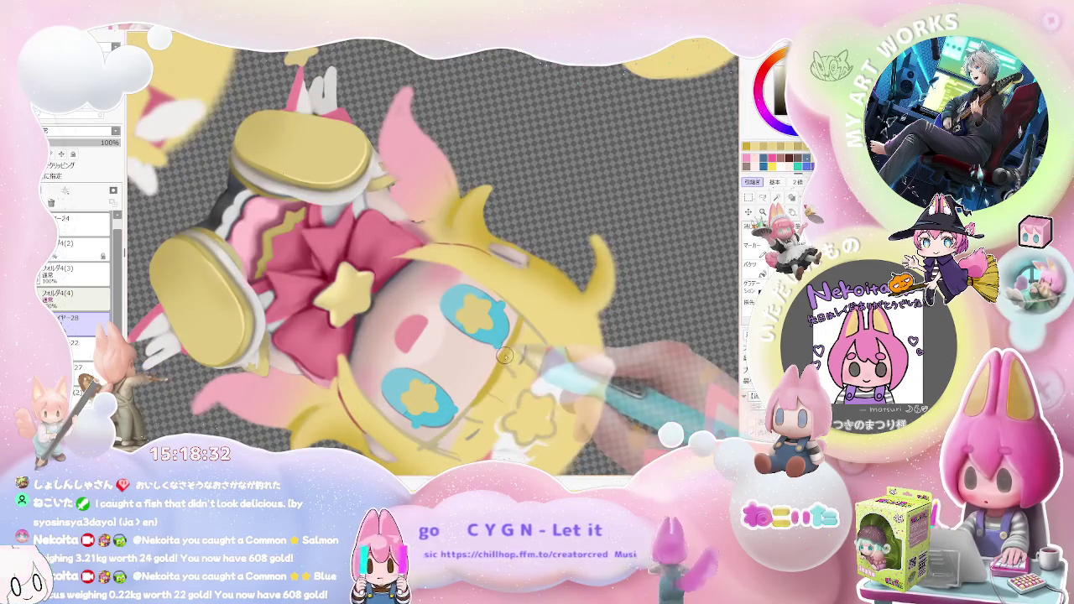
pyautogui.scroll(-1, 515, 339)
pyautogui.scroll(1, 456, 407)
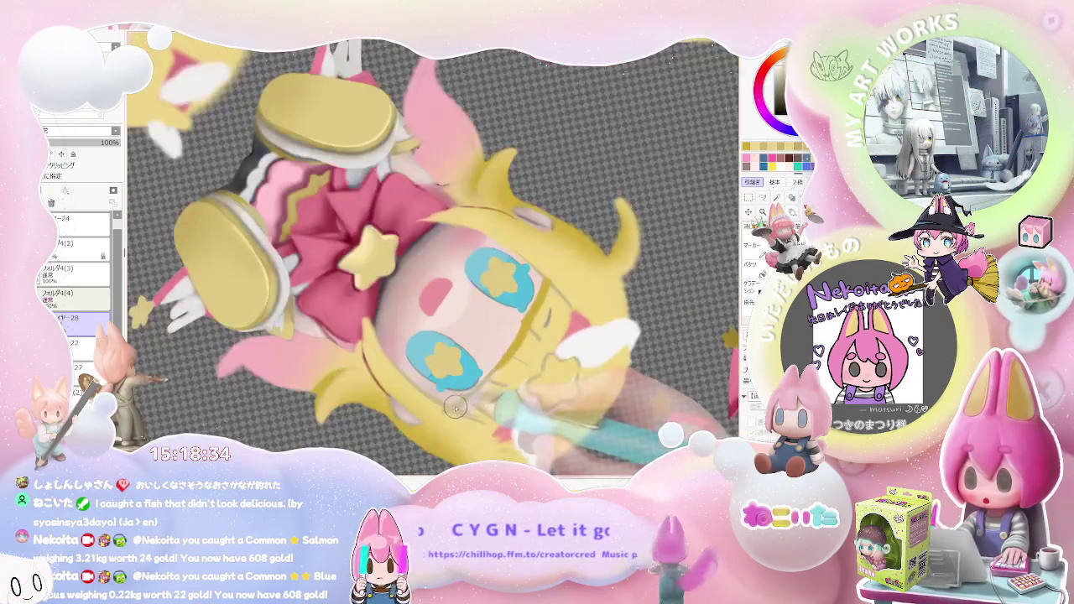
pyautogui.scroll(-1, 516, 361)
pyautogui.scroll(1, 504, 369)
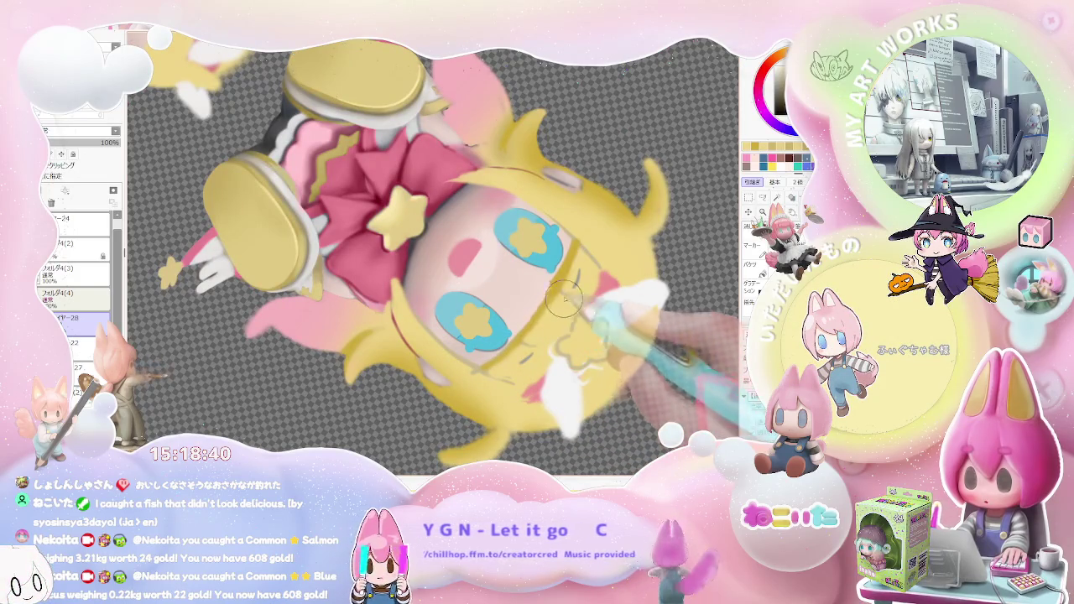
pyautogui.scroll(-1, 596, 336)
pyautogui.scroll(-1, 635, 359)
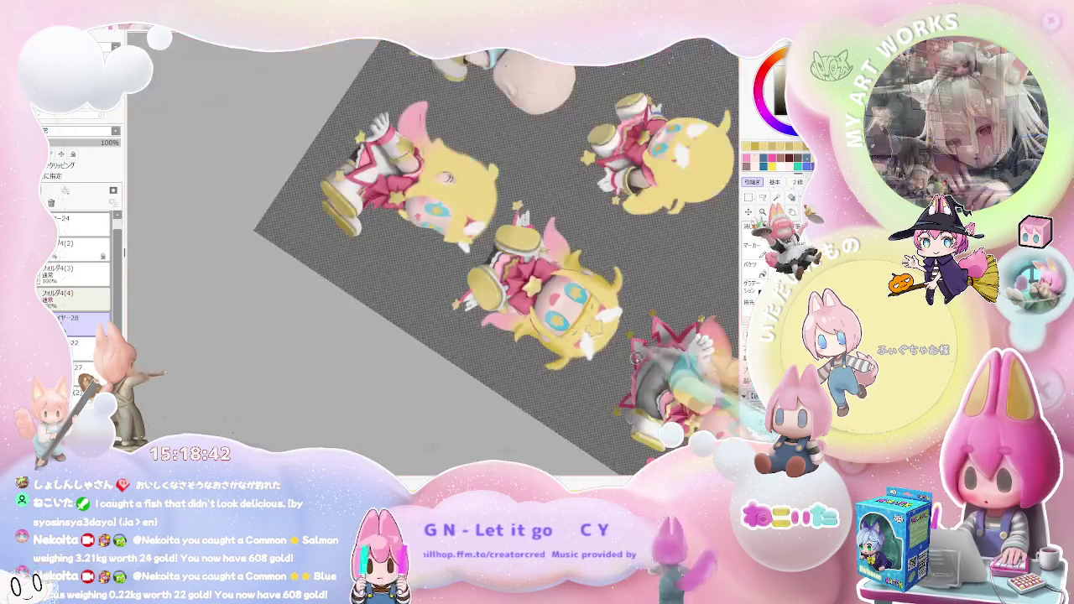
pyautogui.press('Delete')
pyautogui.scroll(1, 396, 415)
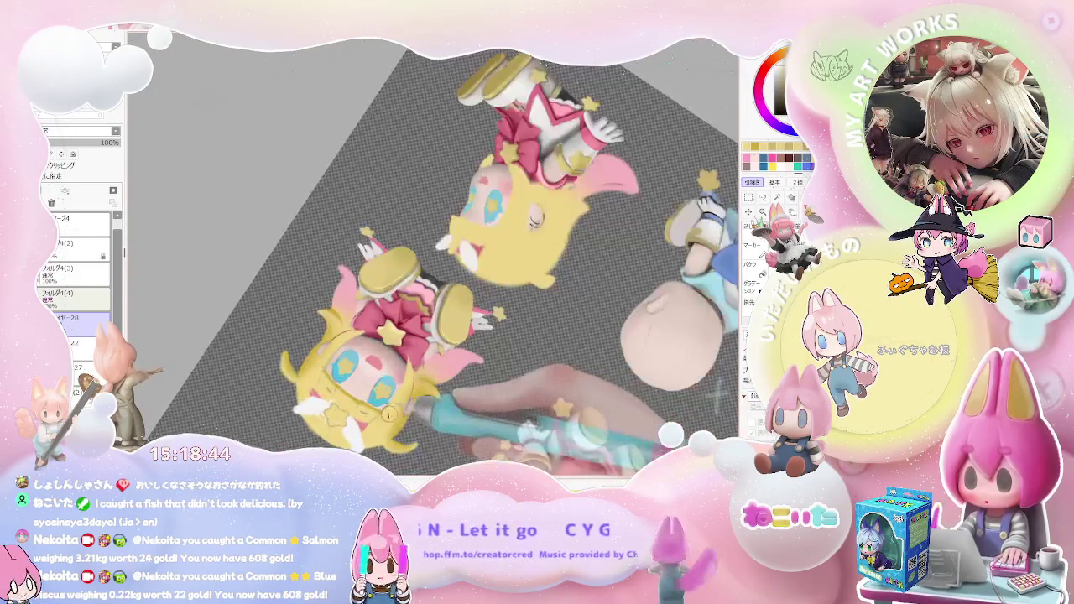
pyautogui.scroll(2, 394, 414)
pyautogui.scroll(2, 352, 399)
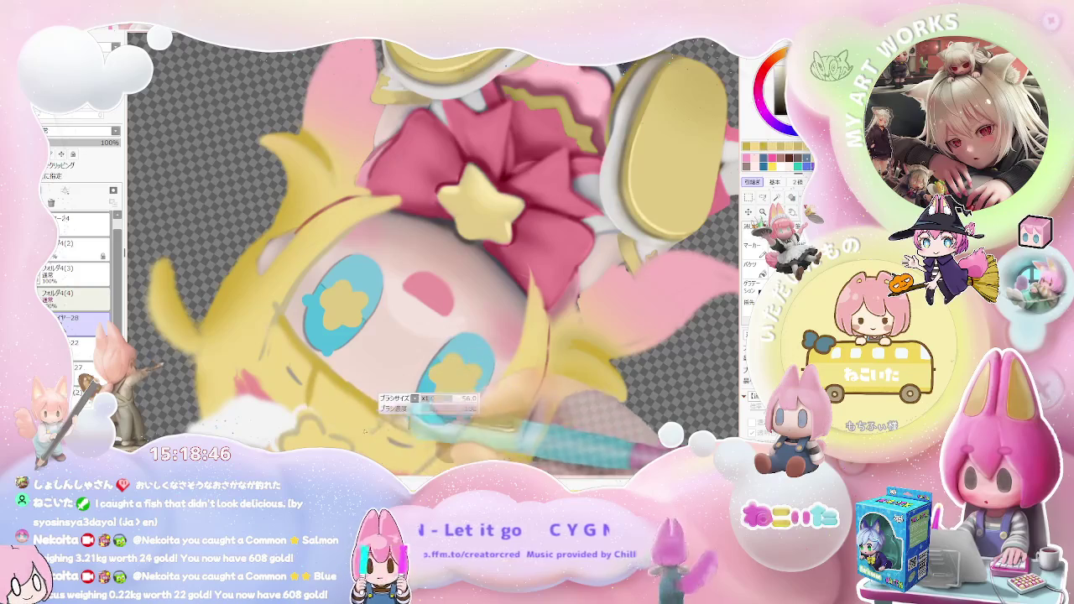
pyautogui.scroll(-1, 369, 419)
pyautogui.scroll(-1, 374, 416)
pyautogui.scroll(-2, 382, 408)
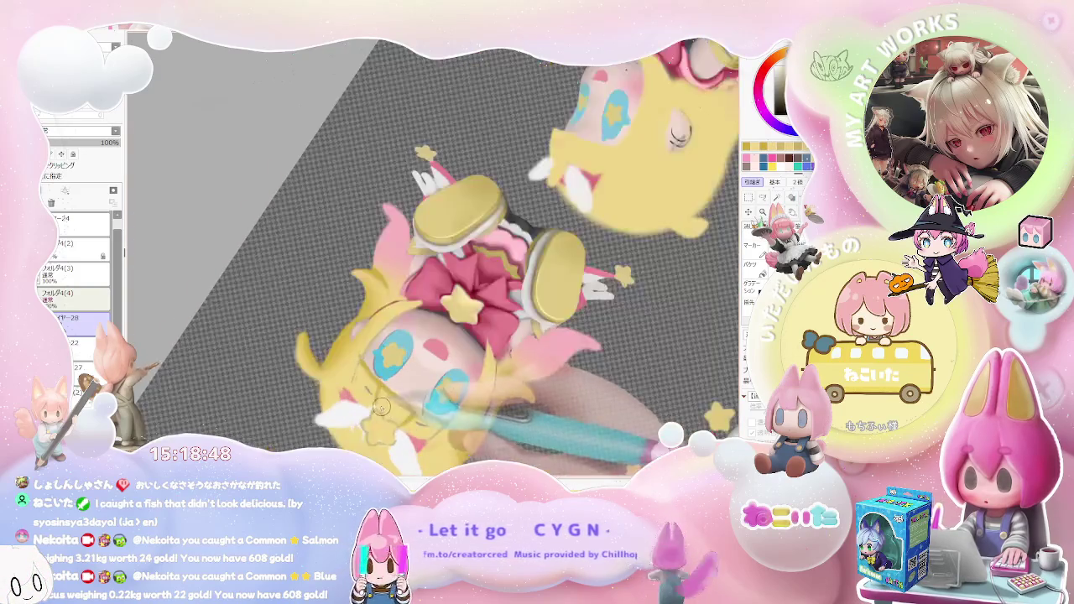
pyautogui.scroll(1, 383, 409)
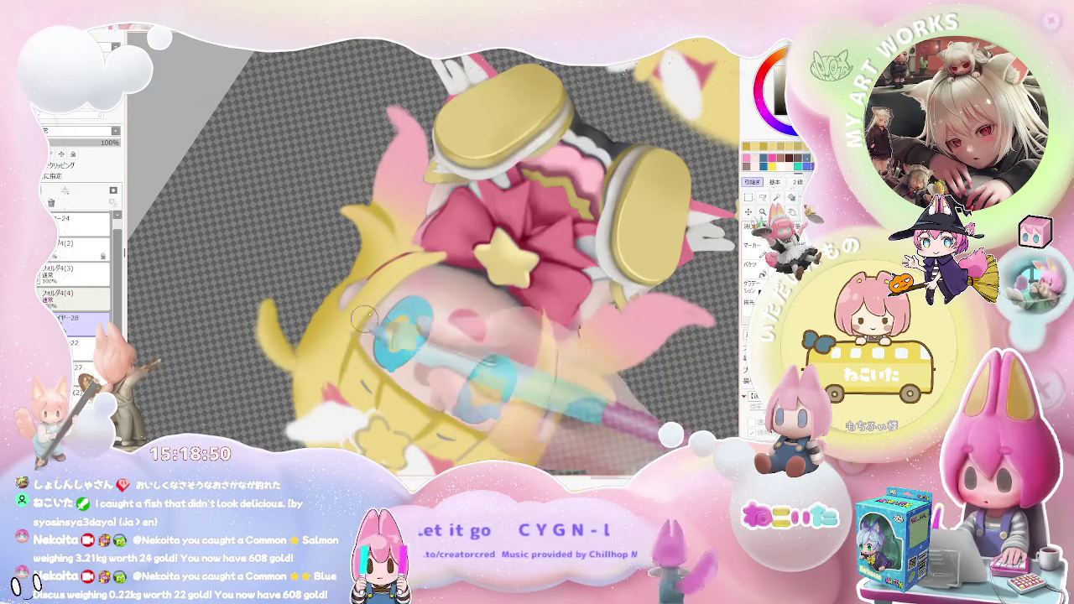
pyautogui.scroll(-1, 394, 339)
pyautogui.scroll(-2, 470, 340)
pyautogui.scroll(-1, 537, 340)
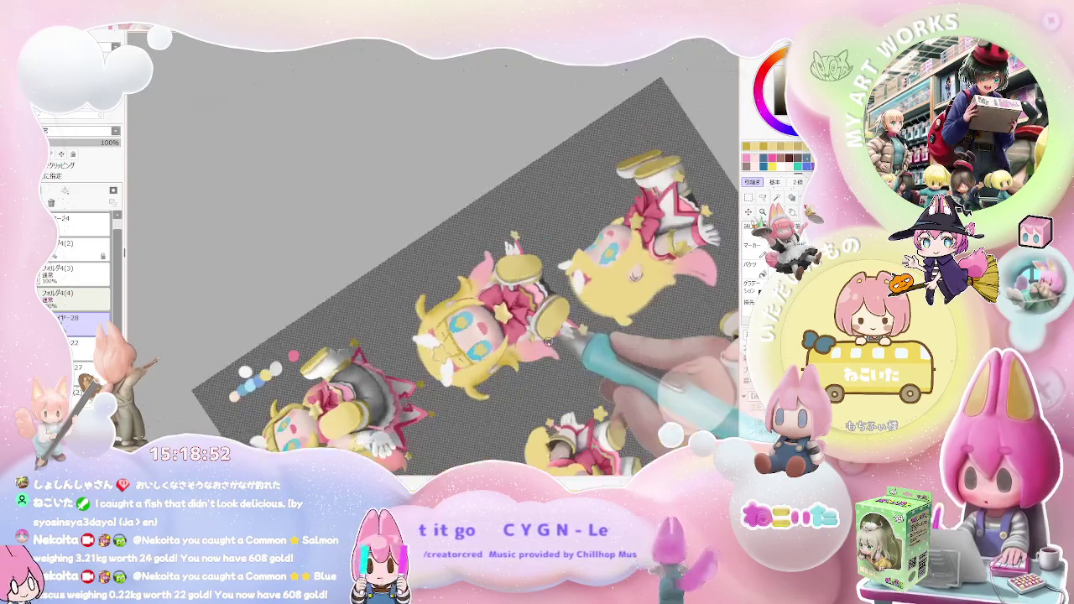
pyautogui.scroll(1, 504, 340)
pyautogui.scroll(2, 411, 357)
pyautogui.scroll(1, 390, 367)
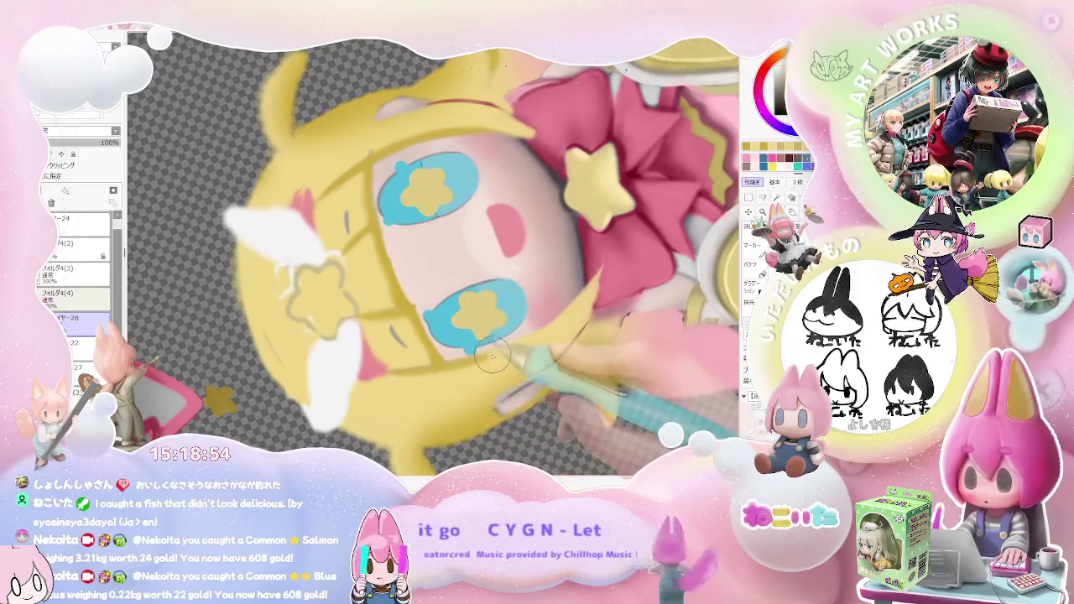
pyautogui.scroll(-1, 594, 285)
pyautogui.scroll(-1, 604, 327)
pyautogui.scroll(-2, 616, 365)
pyautogui.scroll(1, 608, 376)
pyautogui.scroll(2, 583, 371)
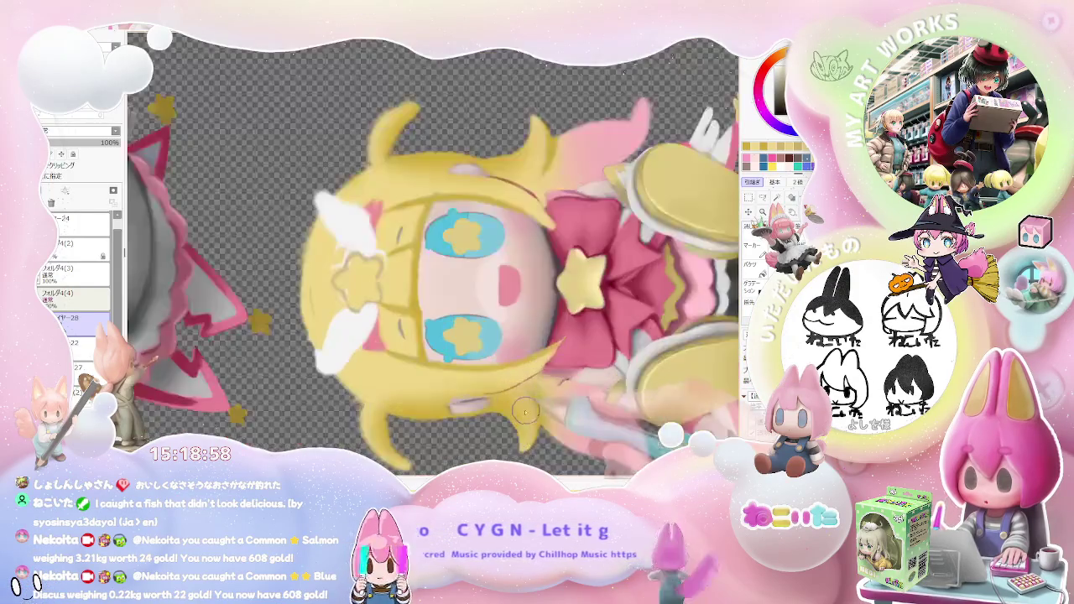
pyautogui.scroll(1, 558, 366)
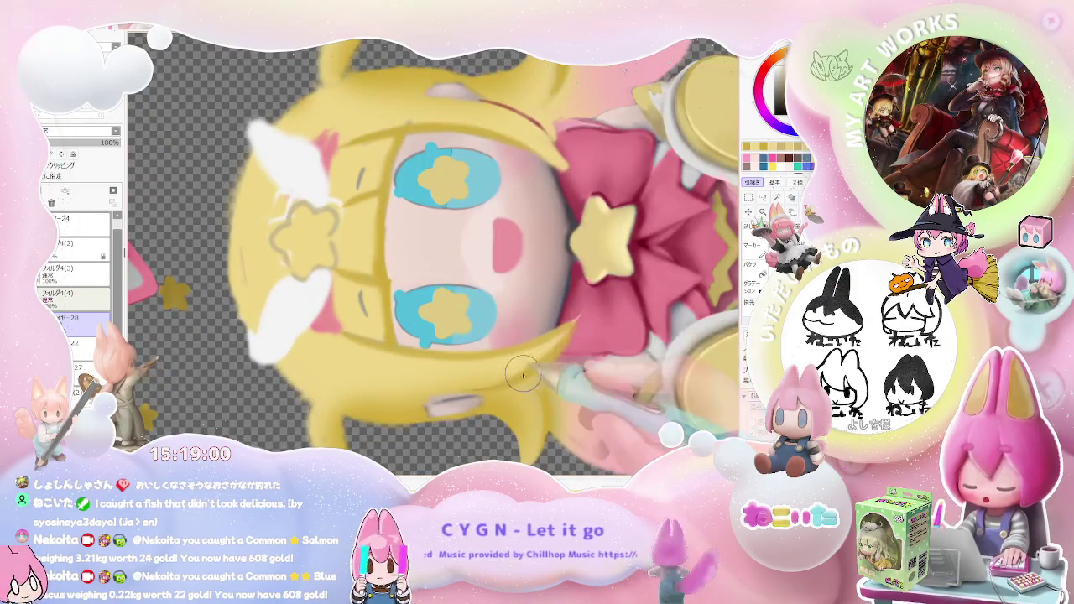
pyautogui.scroll(-1, 529, 366)
pyautogui.scroll(1, 524, 366)
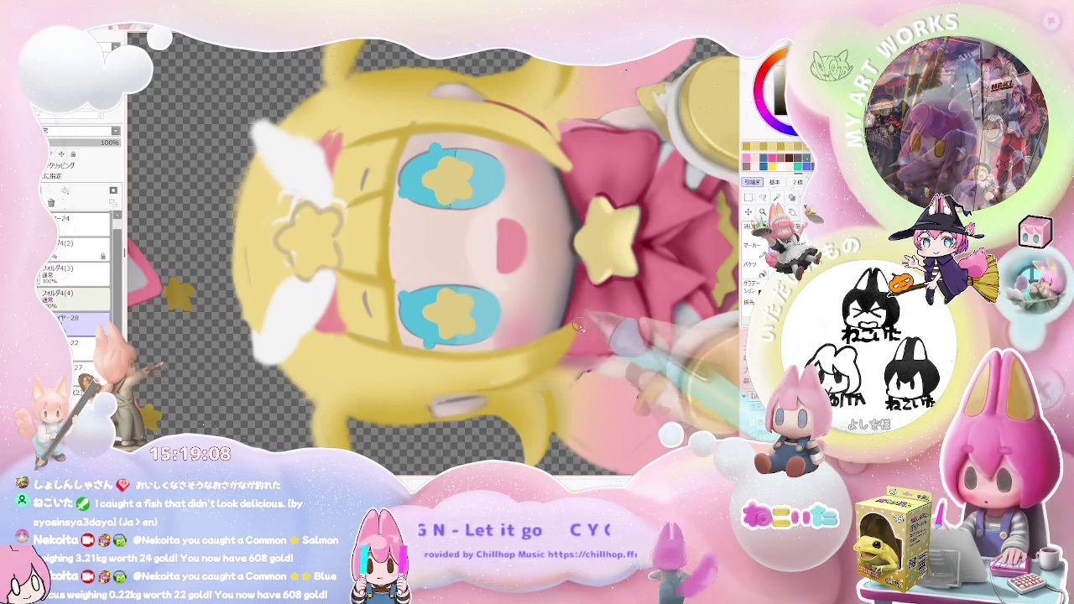
pyautogui.scroll(-1, 581, 321)
pyautogui.scroll(-1, 653, 363)
pyautogui.scroll(-1, 654, 363)
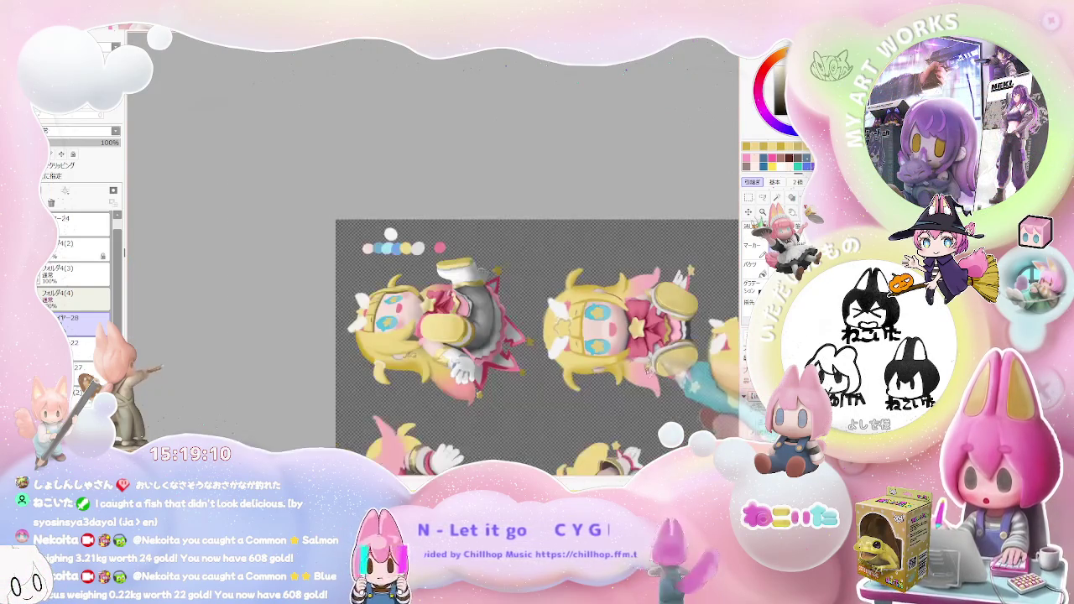
pyautogui.scroll(1, 637, 369)
pyautogui.scroll(1, 621, 378)
pyautogui.scroll(2, 594, 390)
pyautogui.moveTo(594, 393); pyautogui.dragTo(470, 370)
# Zoom into the front-facing figure's face and make the brush much larger
pyautogui.scroll(2, 419, 369)
pyautogui.scroll(2, 370, 366)
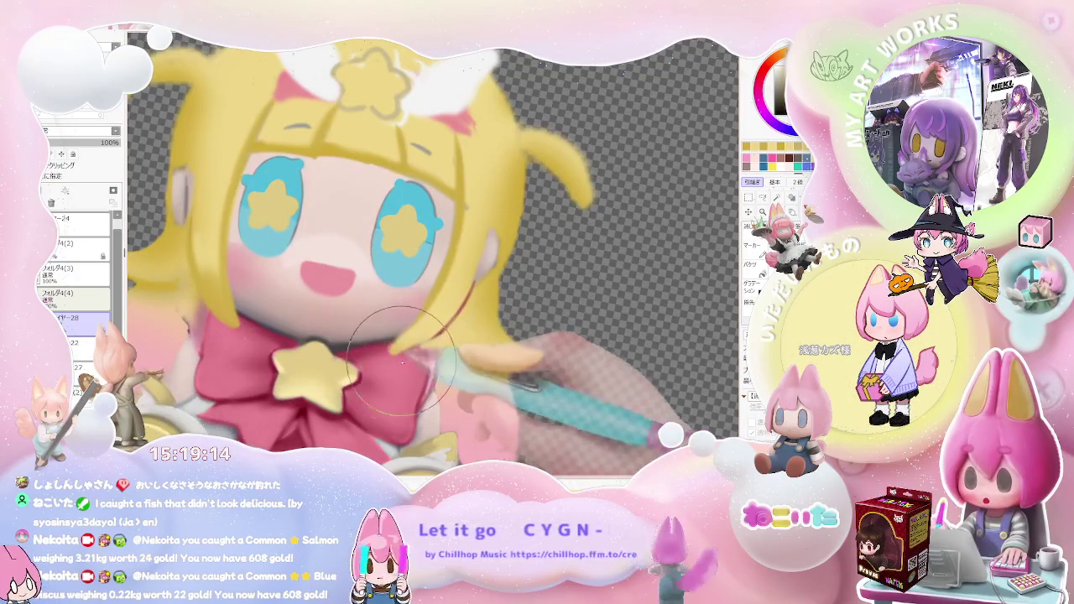
pyautogui.scroll(1, 442, 306)
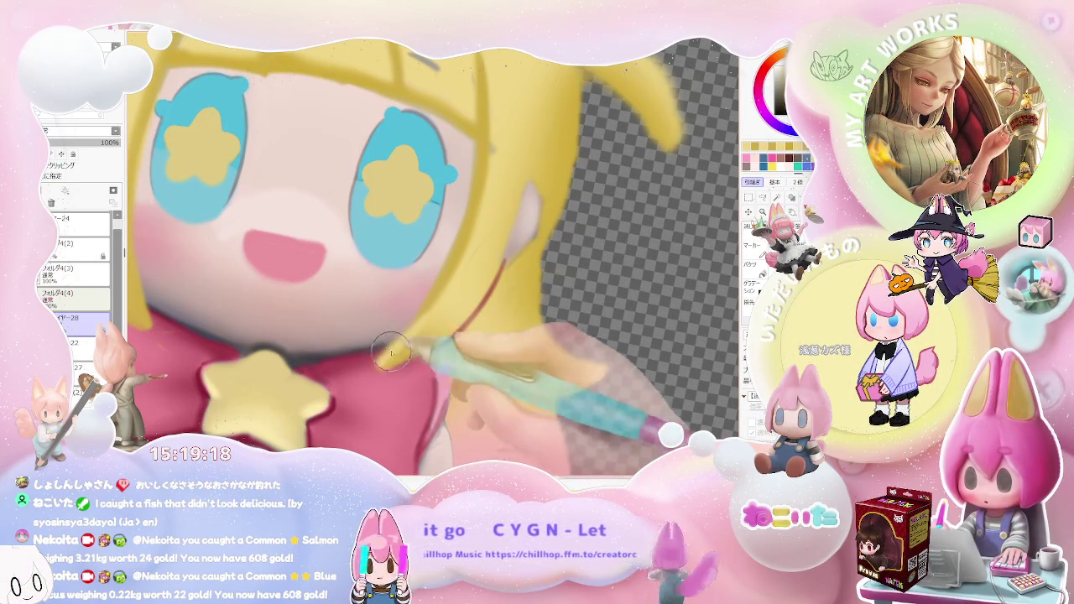
pyautogui.scroll(-3, 412, 333)
pyautogui.scroll(-1, 403, 302)
pyautogui.scroll(4, 347, 188)
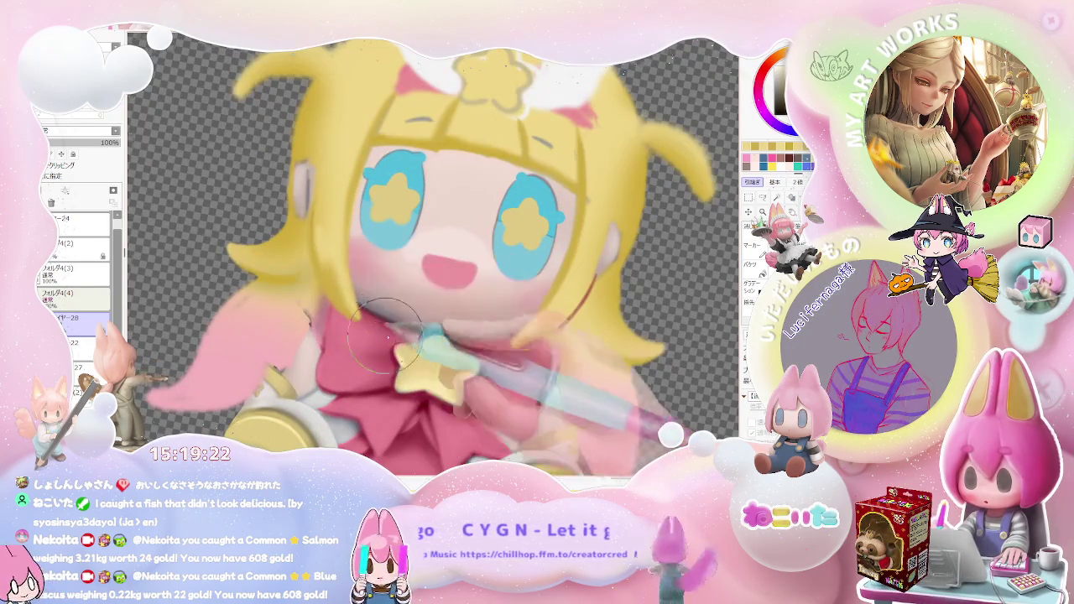
pyautogui.scroll(-3, 376, 336)
pyautogui.scroll(-2, 503, 369)
pyautogui.scroll(1, 570, 396)
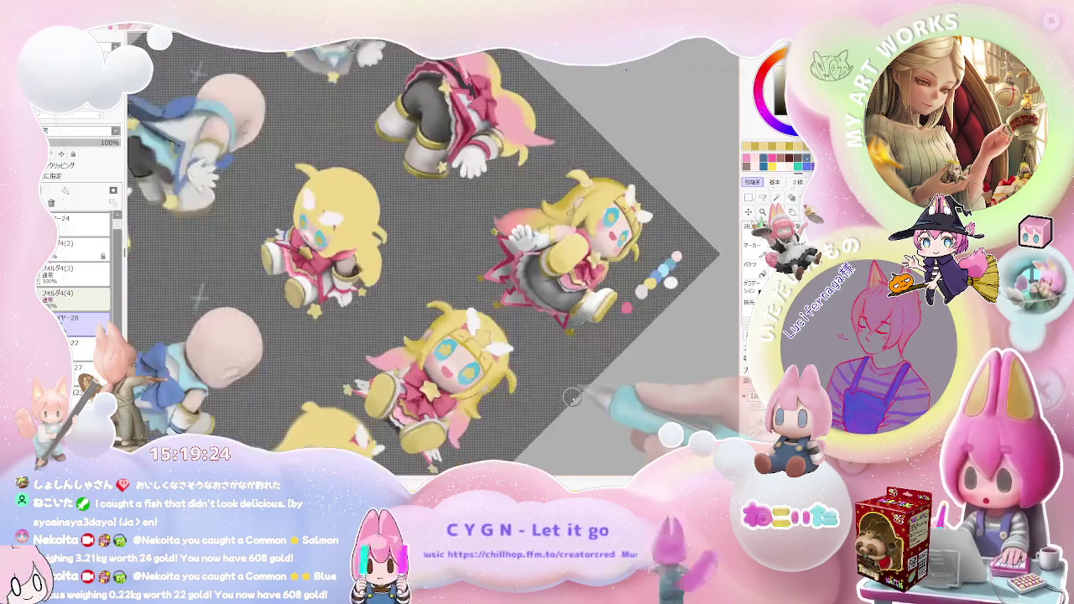
pyautogui.scroll(1, 545, 390)
pyautogui.scroll(2, 470, 381)
pyautogui.scroll(2, 424, 373)
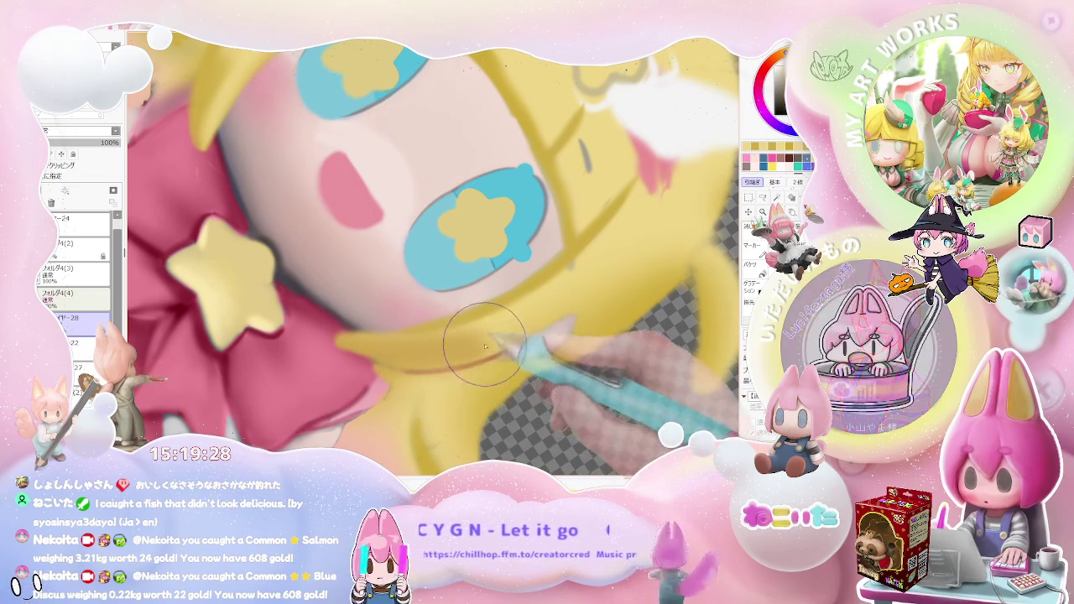
pyautogui.scroll(-2, 560, 288)
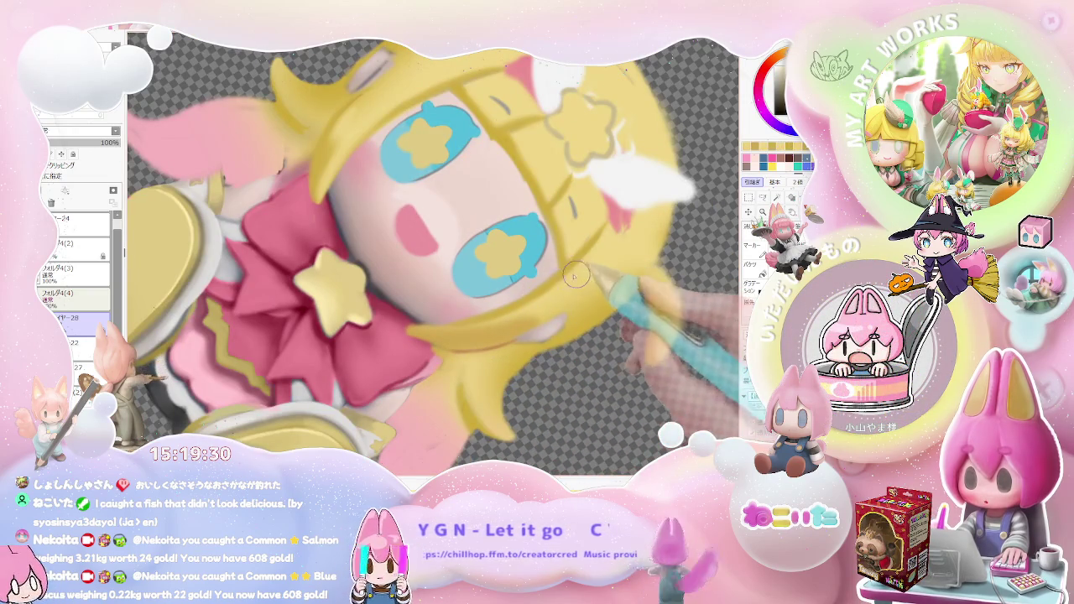
pyautogui.press(']')
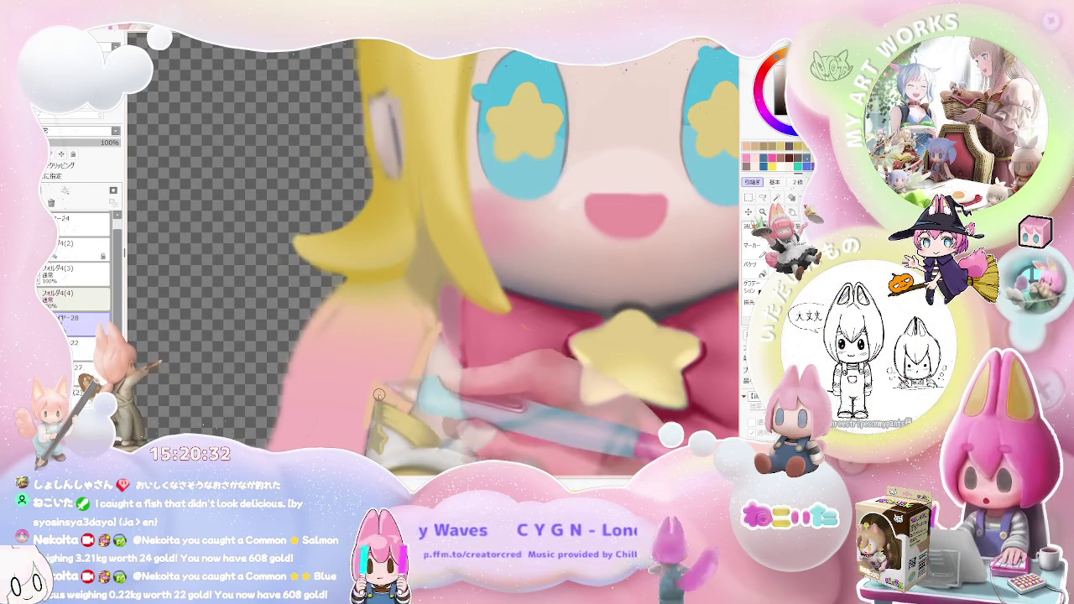
# Blend the blonde hair shading around the face, then zoom back out
pyautogui.scroll(-1, 376, 411)
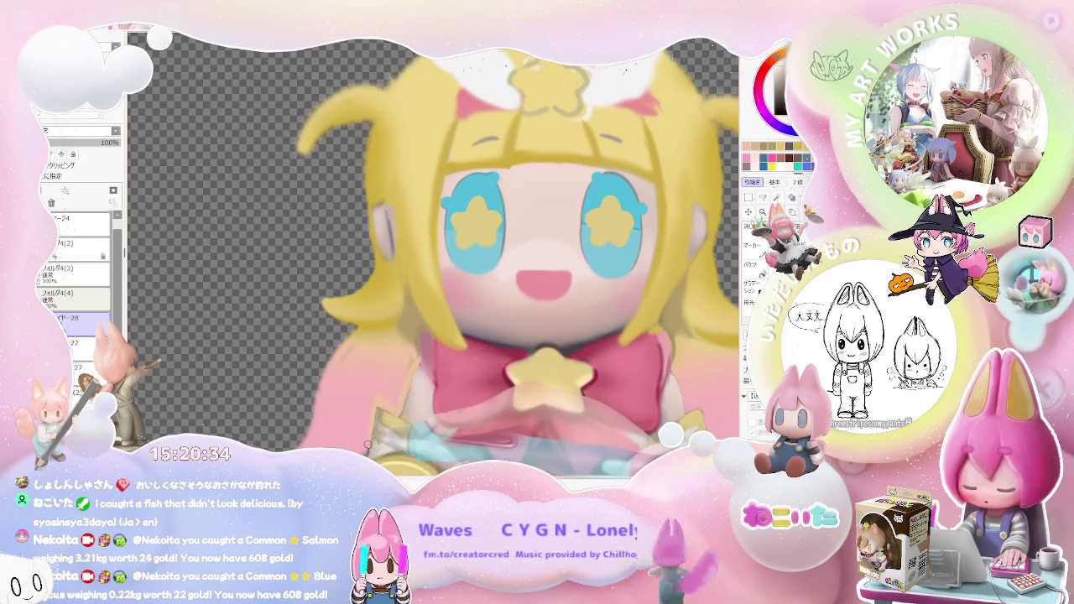
pyautogui.scroll(-2, 365, 435)
pyautogui.scroll(3, 363, 403)
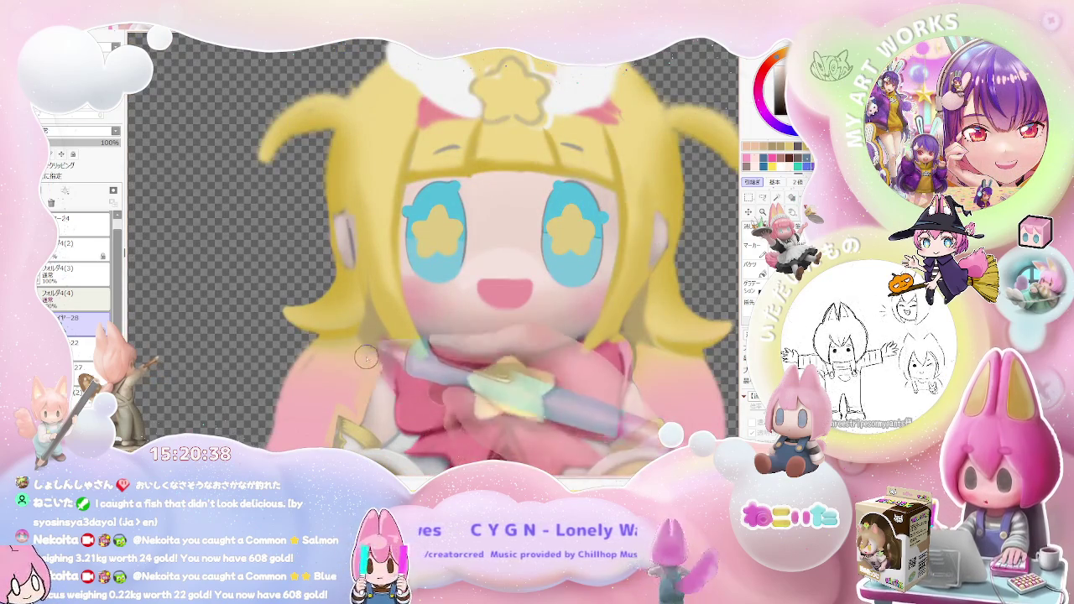
pyautogui.scroll(-1, 340, 356)
pyautogui.scroll(-1, 331, 352)
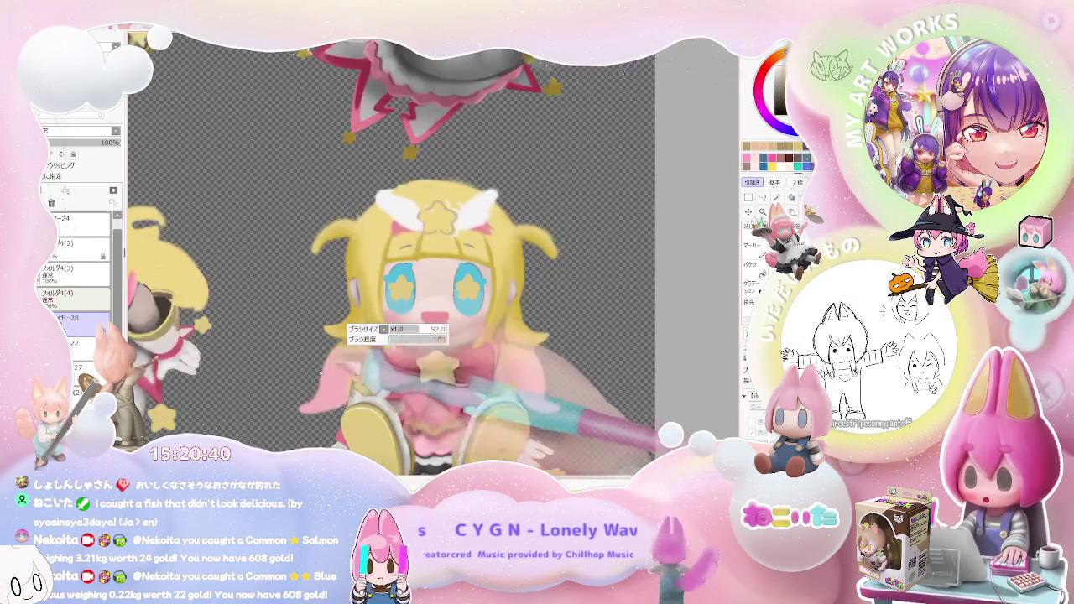
pyautogui.scroll(2, 340, 367)
pyautogui.scroll(-2, 341, 356)
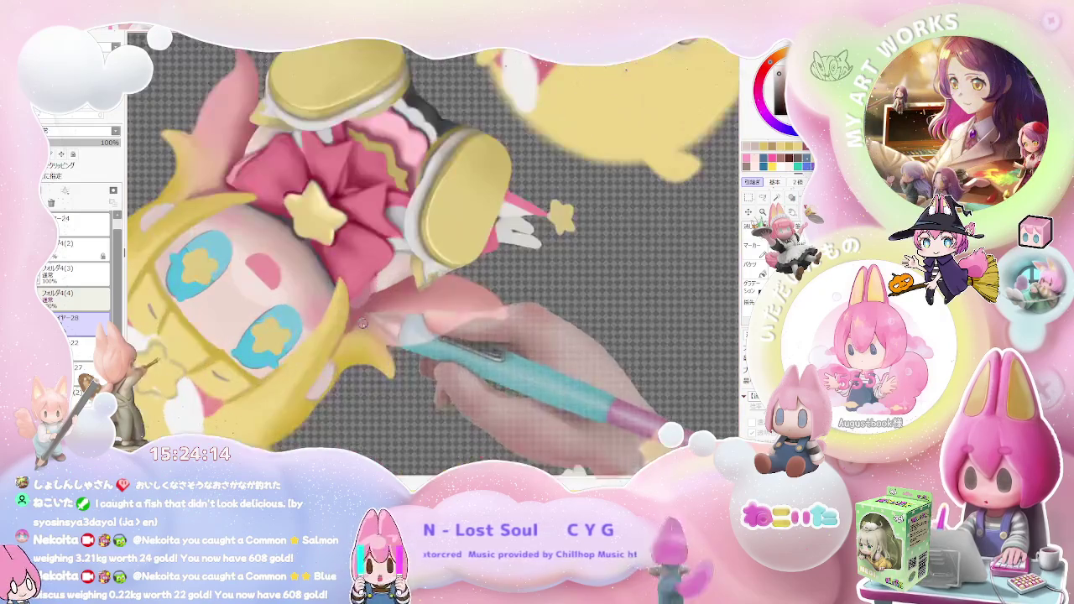
# Adjust the brush size and zoom around the current figure
pyautogui.moveTo(334, 350); pyautogui.dragTo(315, 370)
pyautogui.scroll(-2, 327, 363)
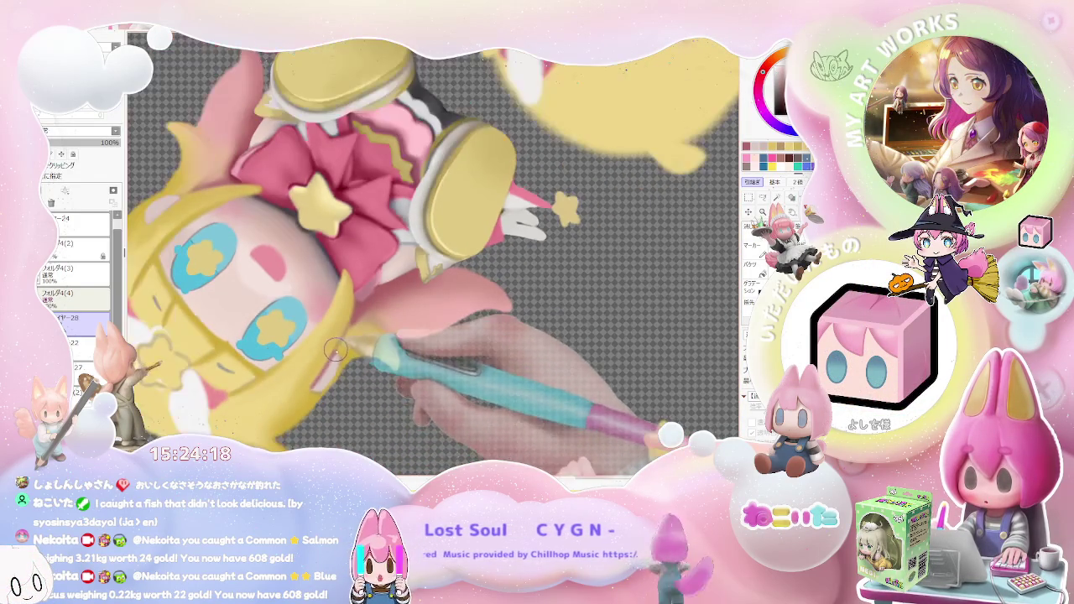
pyautogui.scroll(-2, 337, 364)
pyautogui.scroll(2, 318, 344)
pyautogui.scroll(2, 277, 294)
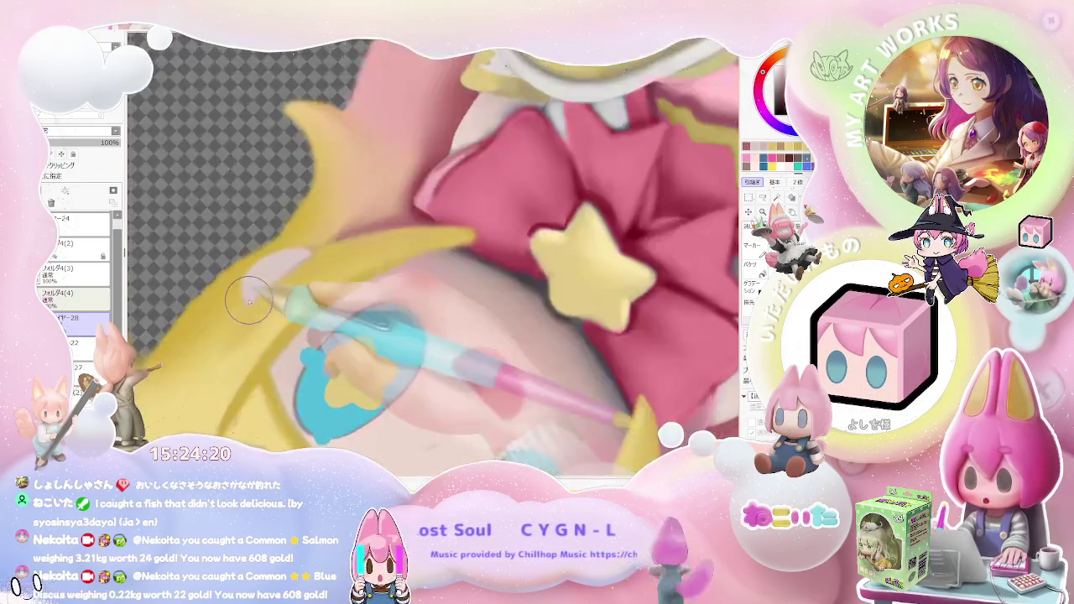
pyautogui.scroll(-3, 336, 302)
pyautogui.scroll(-2, 503, 335)
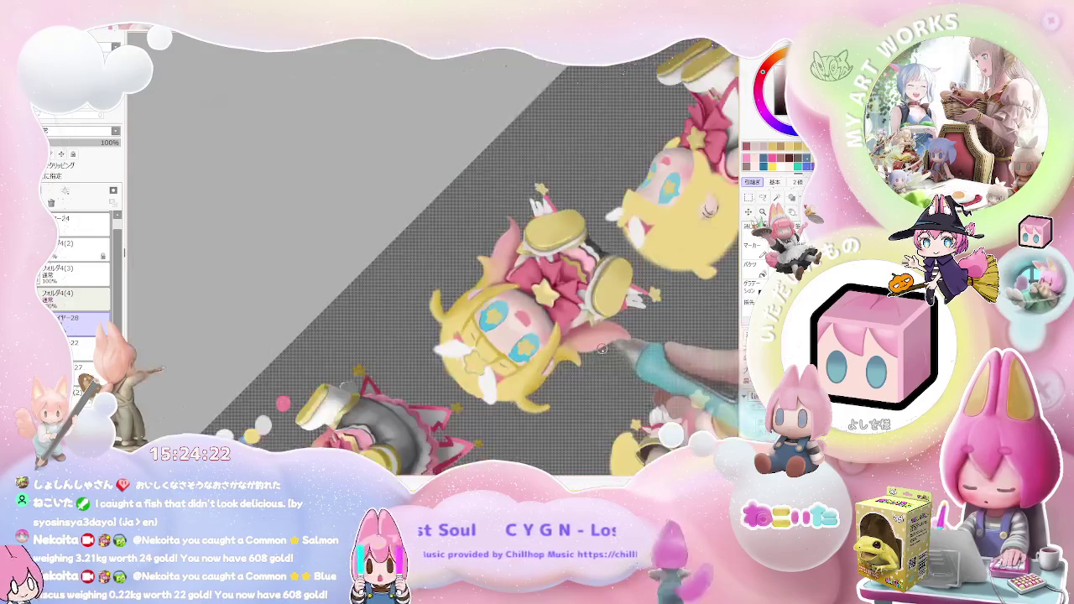
# Reset the view upright and zoom out until all nine figure views fit on screen
pyautogui.press('Home')
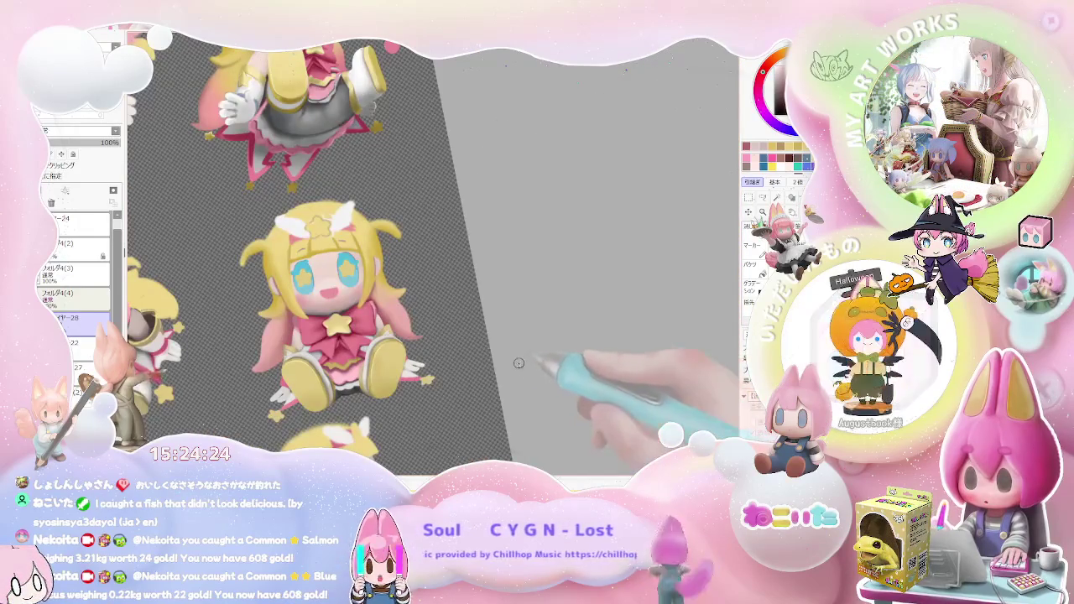
pyautogui.scroll(1, 370, 369)
pyautogui.scroll(2, 336, 318)
pyautogui.scroll(1, 337, 297)
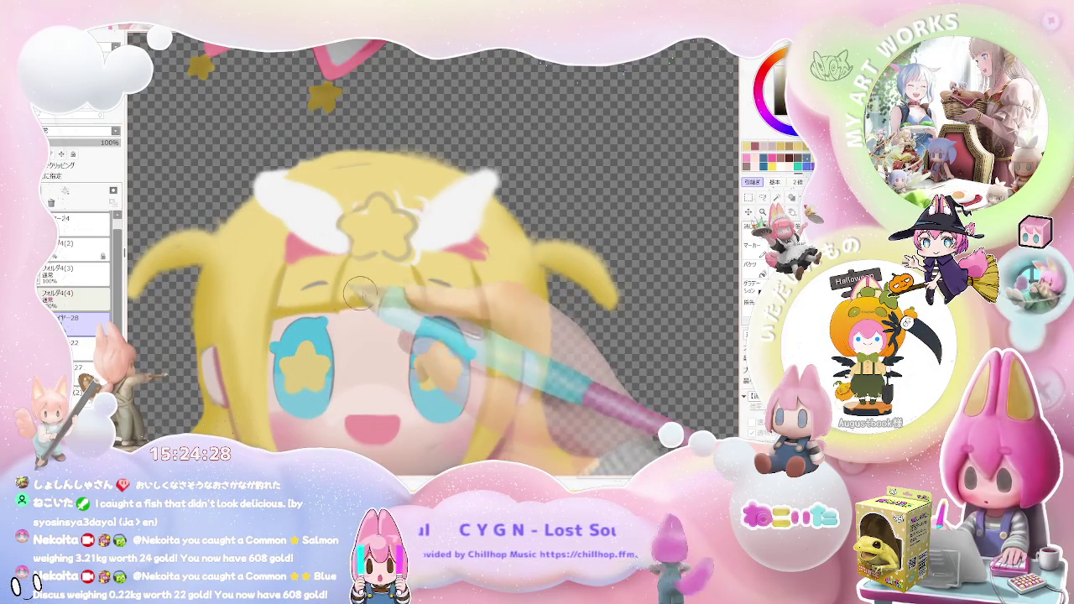
pyautogui.scroll(-1, 360, 298)
pyautogui.scroll(-1, 403, 289)
pyautogui.scroll(-1, 445, 284)
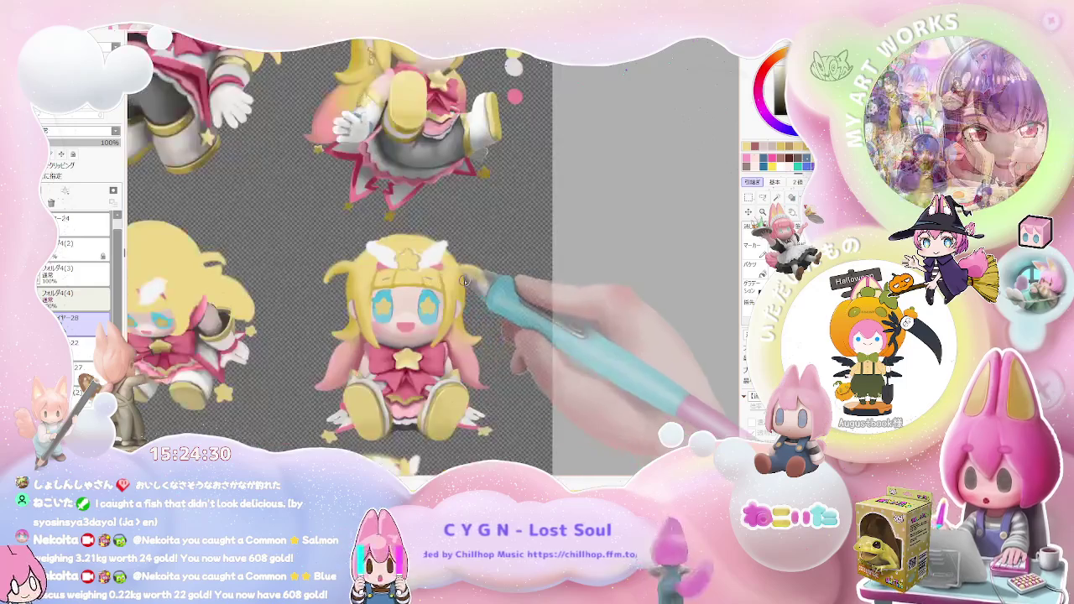
pyautogui.scroll(-1, 504, 293)
pyautogui.scroll(-1, 550, 304)
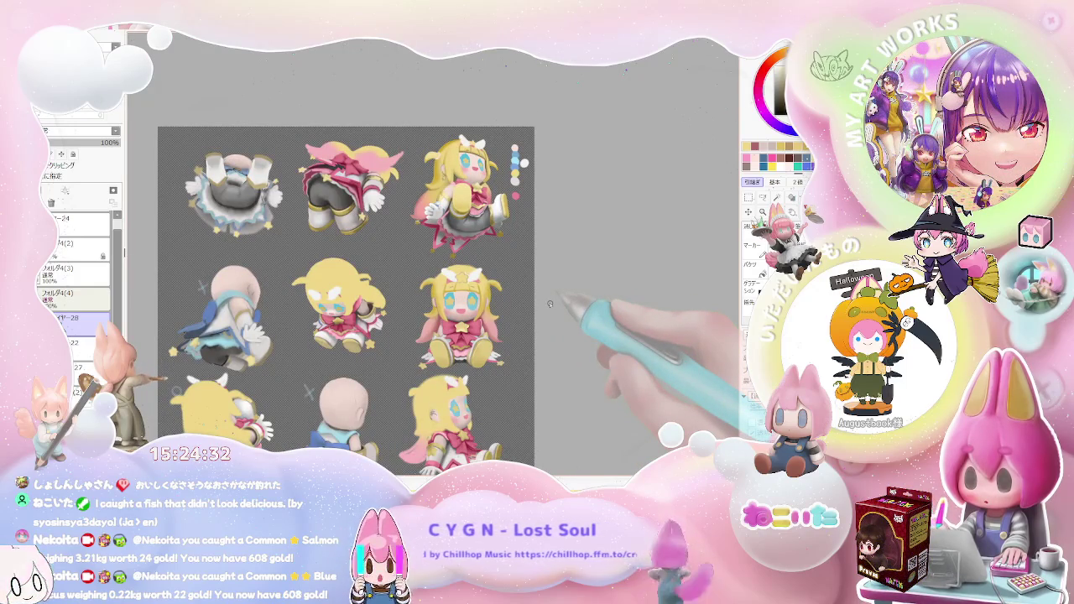
pyautogui.moveTo(550, 304)
pyautogui.mouseDown()
pyautogui.moveTo(479, 324)
pyautogui.moveTo(385, 315)
pyautogui.mouseUp()
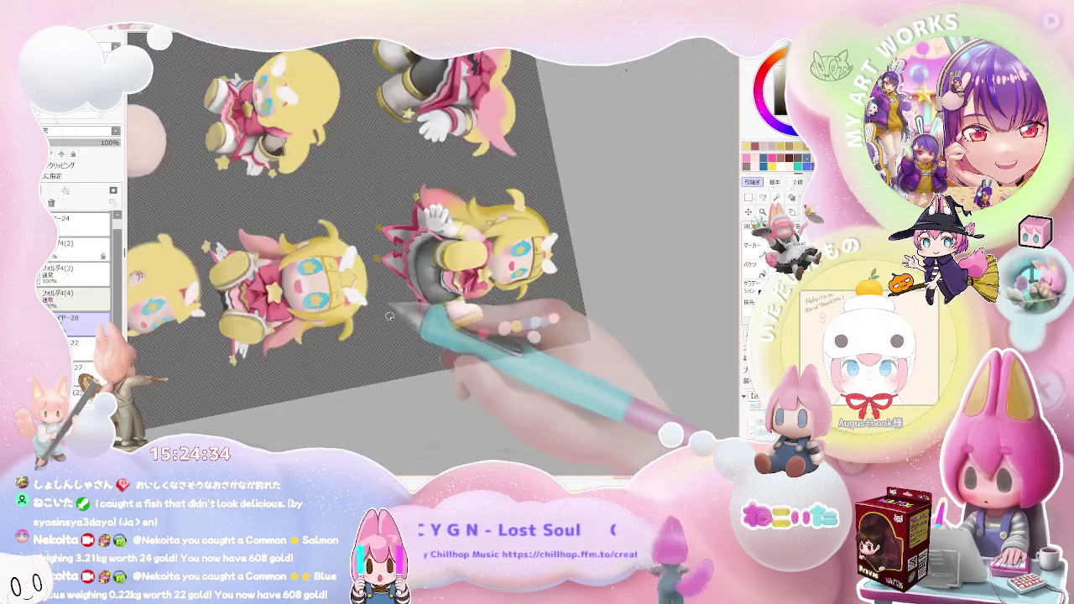
# Zoom around the sideways face view, then turn the sheet about 90 degrees
pyautogui.scroll(1, 361, 314)
pyautogui.scroll(1, 252, 323)
pyautogui.scroll(1, 180, 352)
pyautogui.scroll(1, 189, 369)
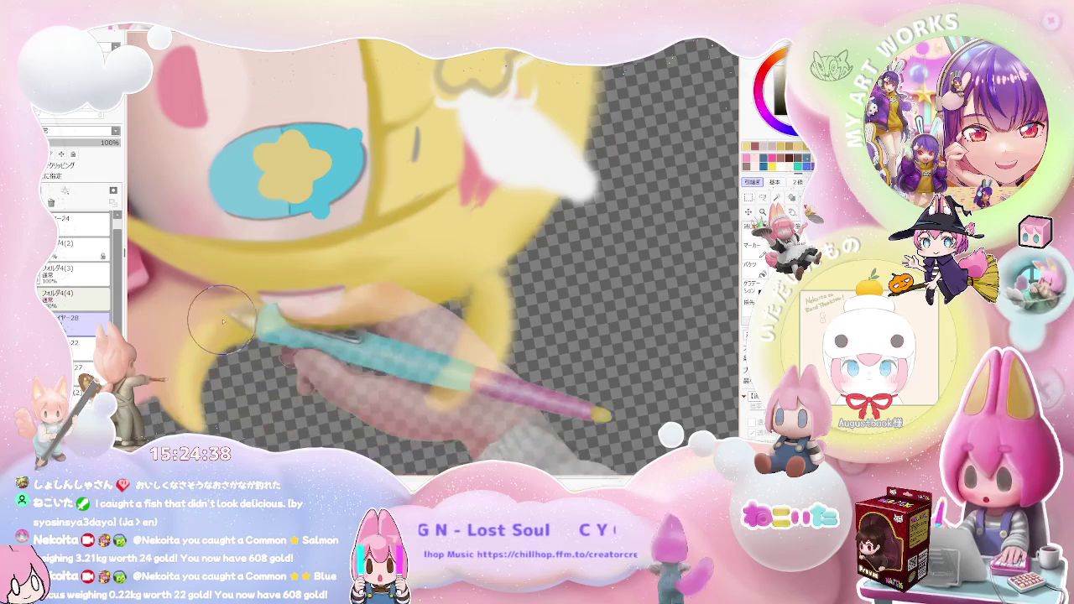
pyautogui.scroll(-1, 243, 336)
pyautogui.scroll(-1, 302, 343)
pyautogui.scroll(-1, 395, 348)
pyautogui.scroll(2, 396, 347)
pyautogui.scroll(1, 384, 337)
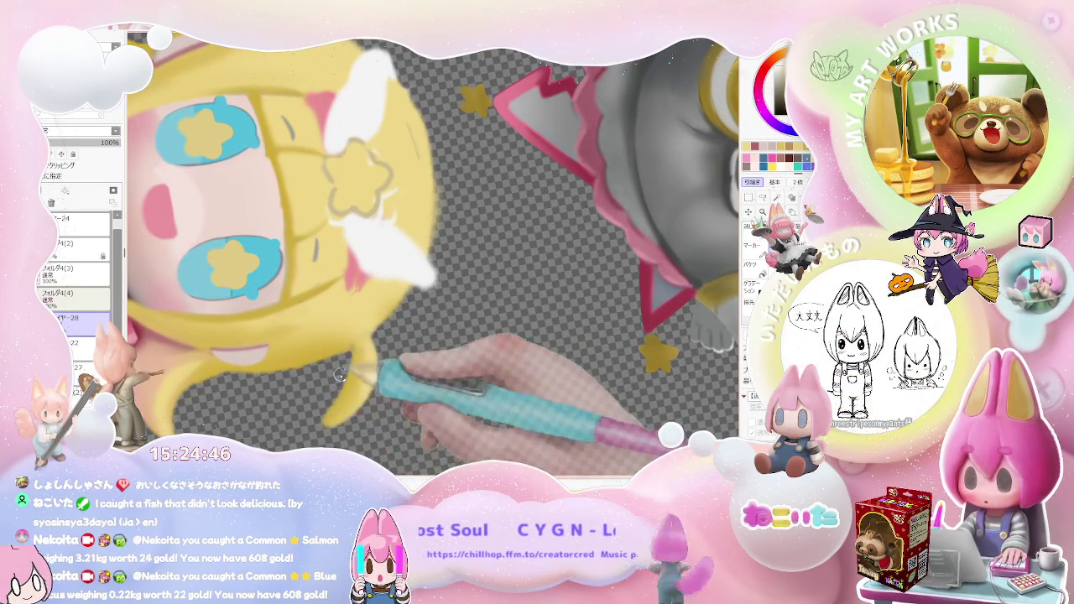
pyautogui.scroll(-1, 392, 346)
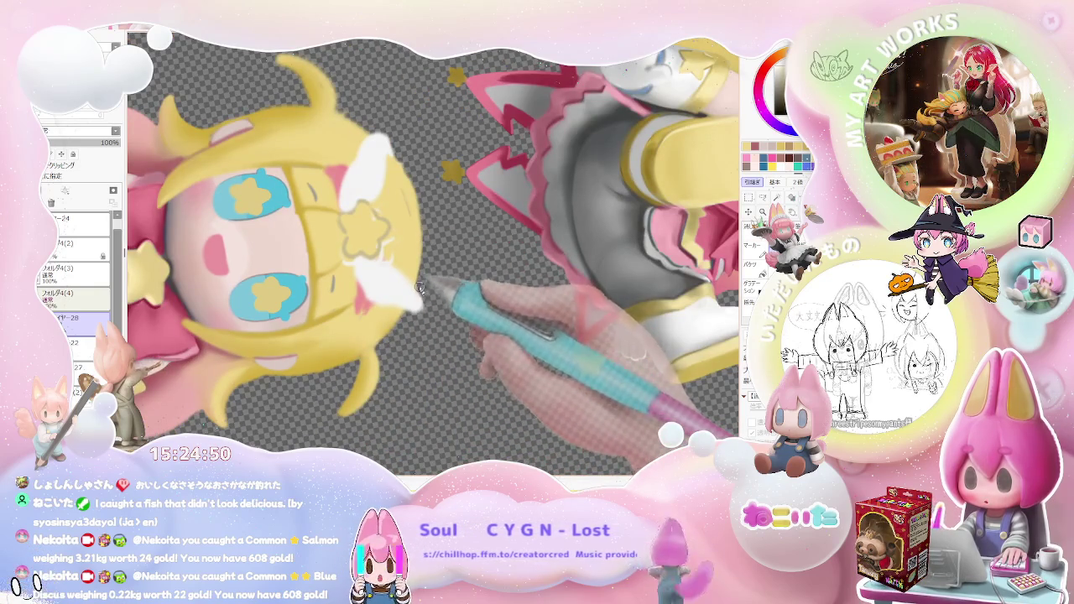
pyautogui.scroll(-1, 424, 293)
pyautogui.scroll(-1, 432, 306)
pyautogui.scroll(1, 436, 315)
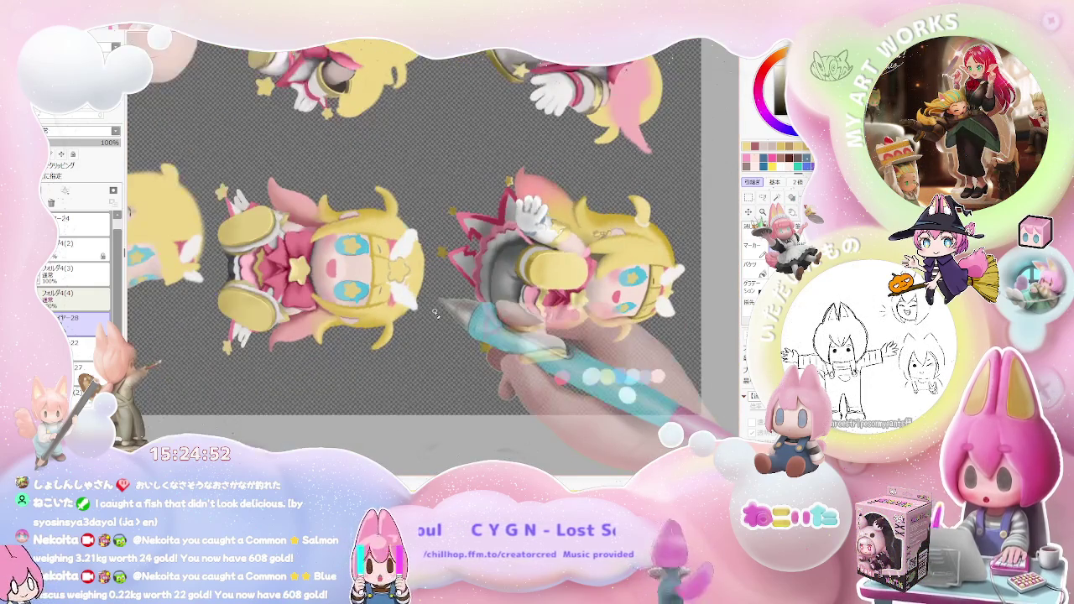
pyautogui.scroll(1, 445, 323)
pyautogui.scroll(1, 453, 332)
pyautogui.scroll(-1, 453, 331)
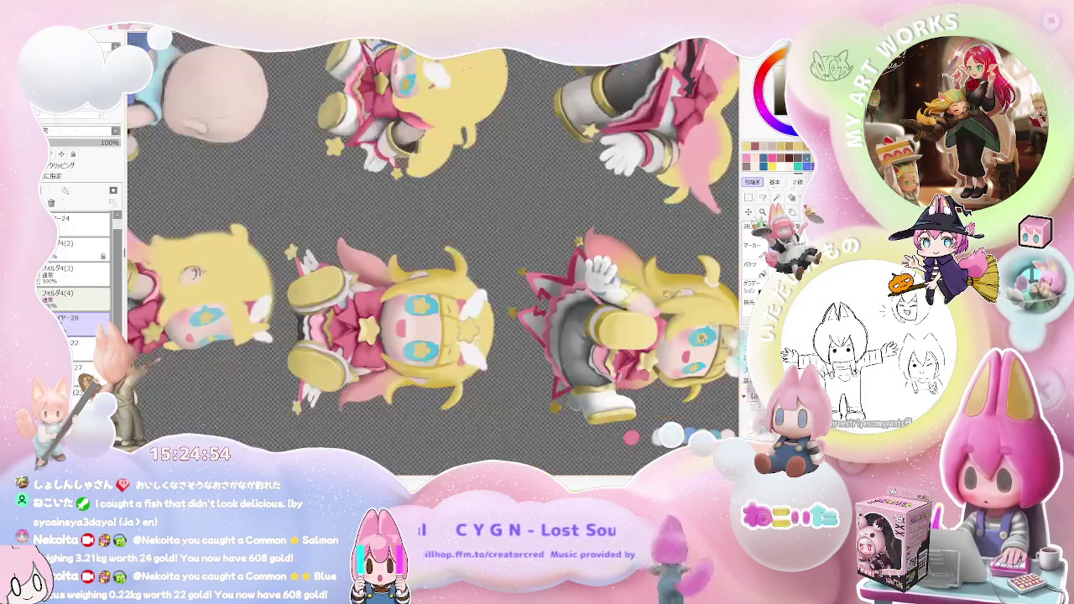
pyautogui.scroll(1, 520, 328)
pyautogui.scroll(2, 605, 320)
pyautogui.scroll(-1, 633, 316)
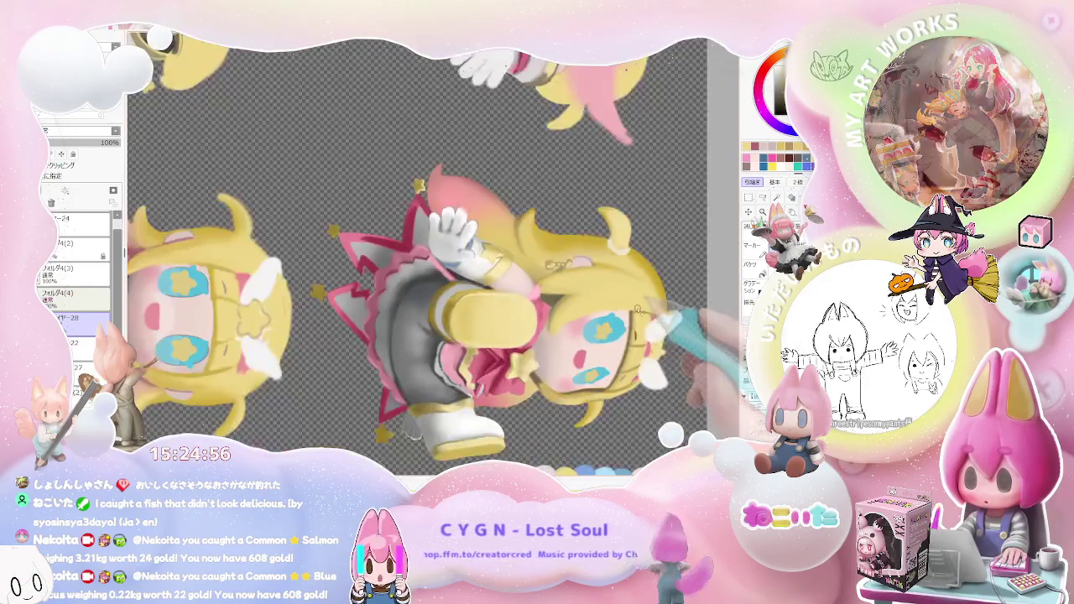
pyautogui.scroll(1, 470, 319)
pyautogui.scroll(1, 334, 308)
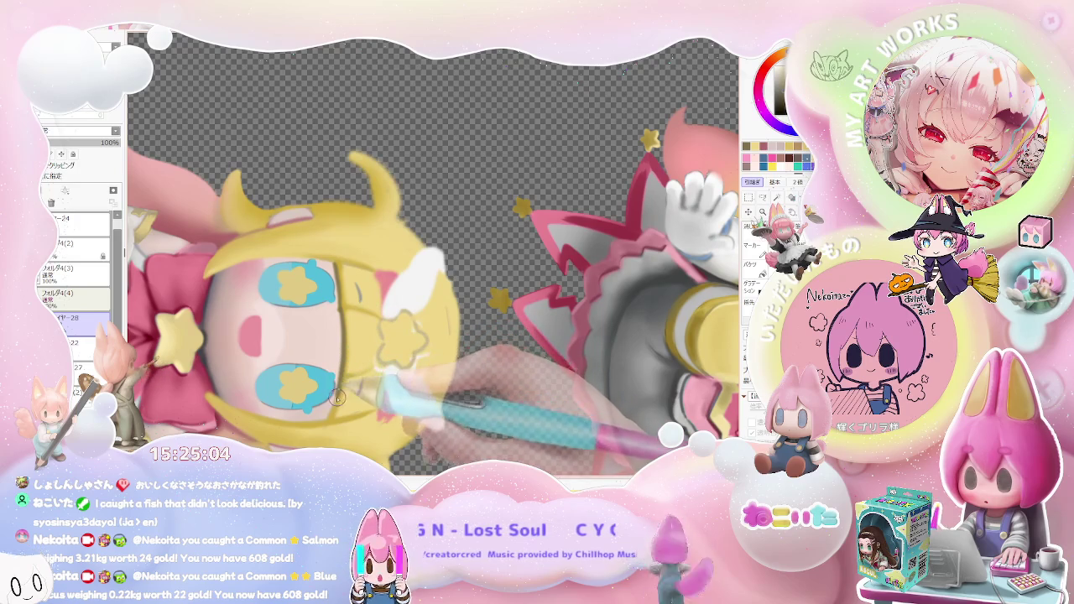
pyautogui.scroll(-2, 328, 419)
pyautogui.scroll(-2, 328, 418)
pyautogui.scroll(-2, 328, 419)
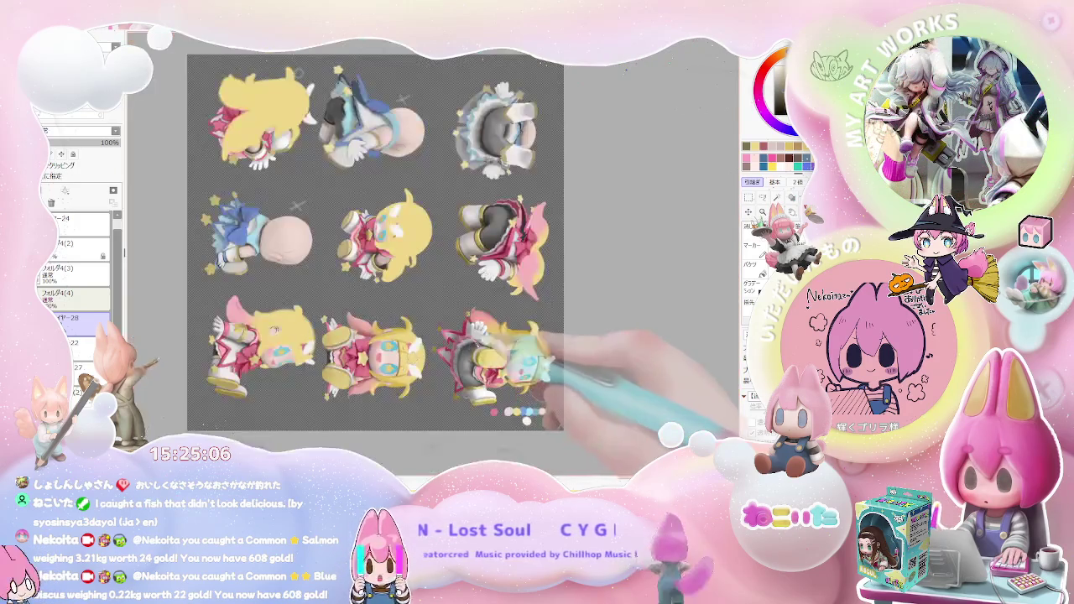
pyautogui.moveTo(527, 420); pyautogui.dragTo(498, 341)
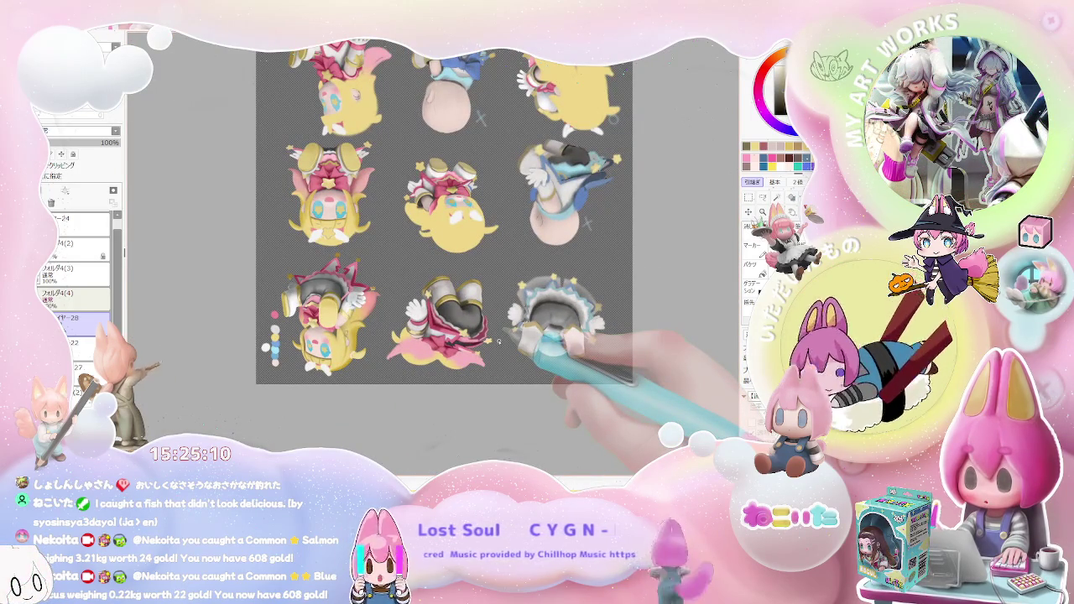
# Zoom in and drag the brush size up from 52.0 to 121.0
pyautogui.scroll(2, 499, 341)
pyautogui.scroll(2, 436, 336)
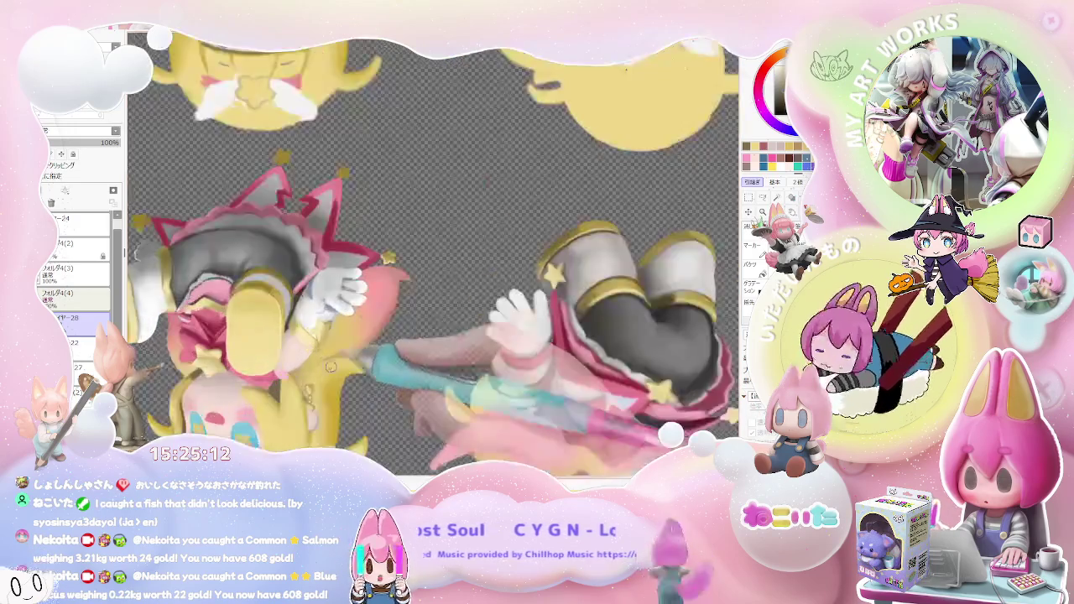
pyautogui.scroll(2, 386, 335)
pyautogui.moveTo(307, 344)
pyautogui.mouseDown()
pyautogui.moveTo(344, 235)
pyautogui.moveTo(424, 171)
pyautogui.mouseUp()
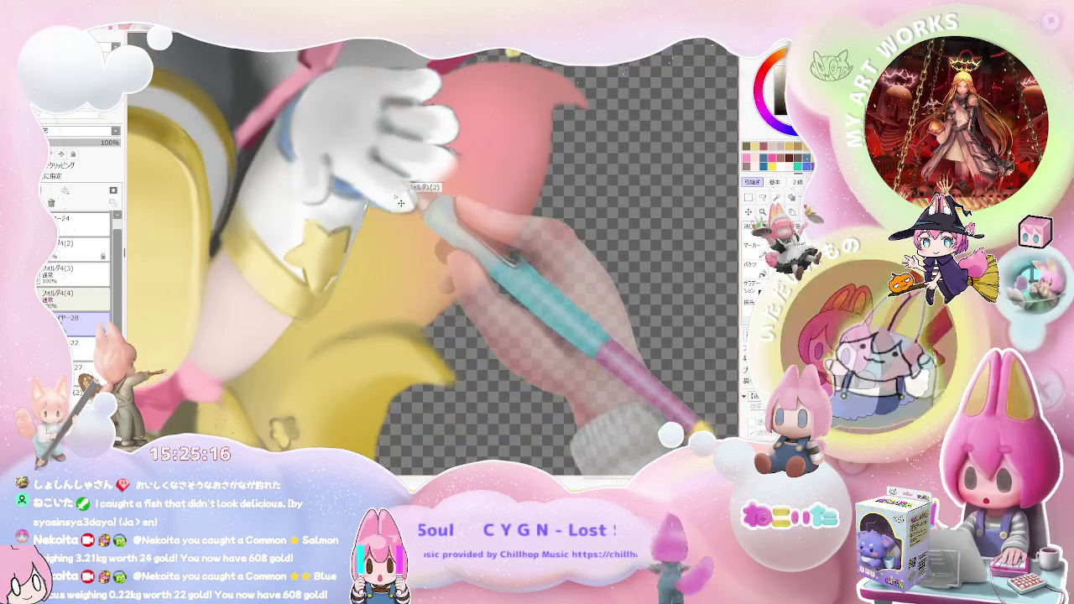
pyautogui.scroll(-1, 424, 171)
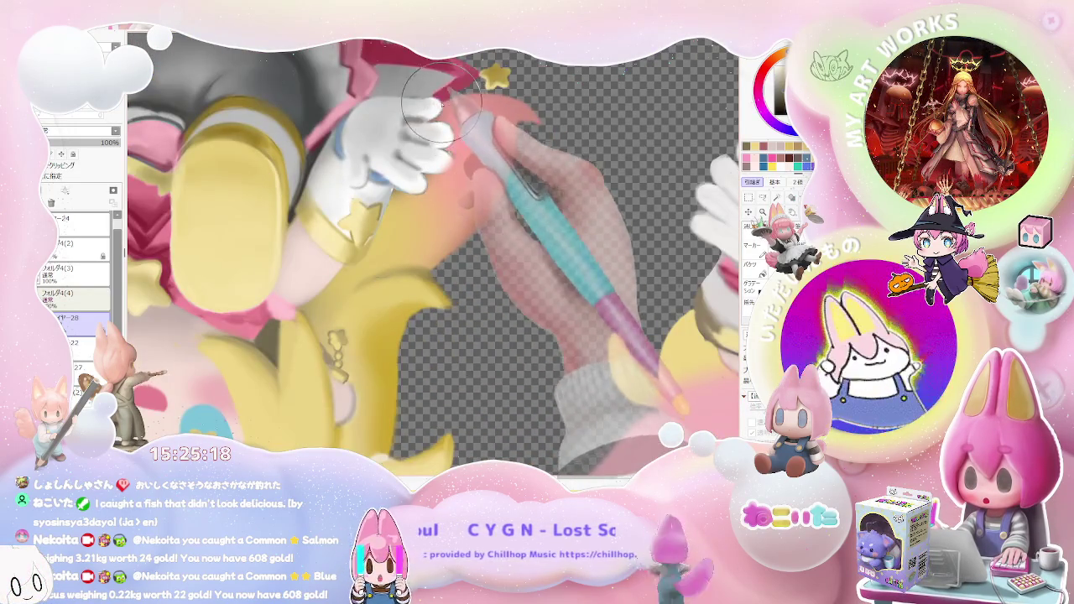
pyautogui.scroll(-1, 486, 184)
pyautogui.scroll(-2, 545, 200)
pyautogui.scroll(1, 545, 199)
pyautogui.scroll(-1, 503, 252)
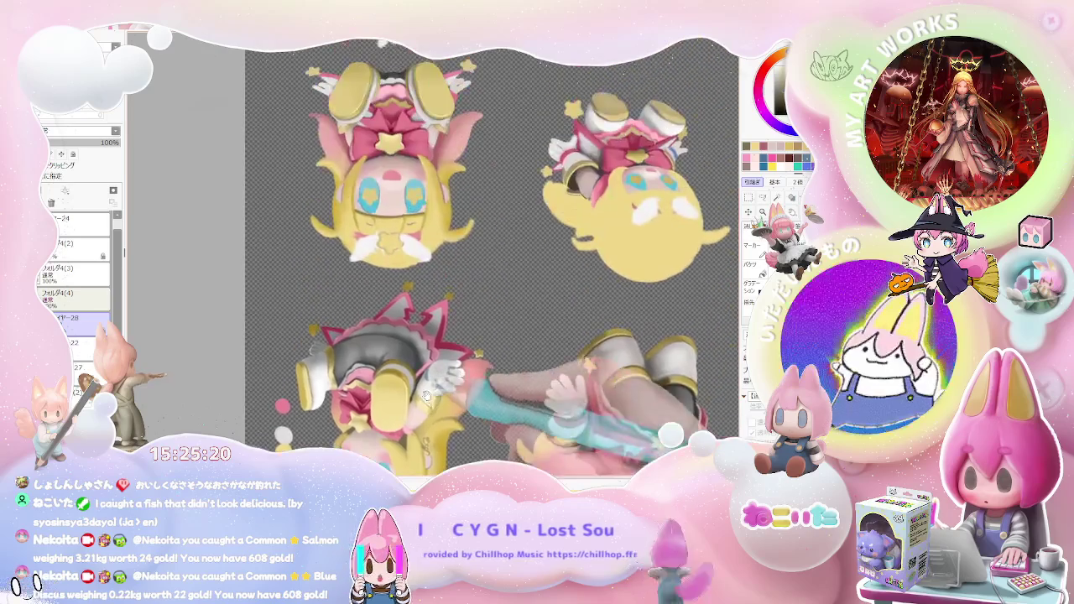
pyautogui.scroll(1, 409, 362)
pyautogui.scroll(1, 410, 361)
pyautogui.scroll(1, 391, 251)
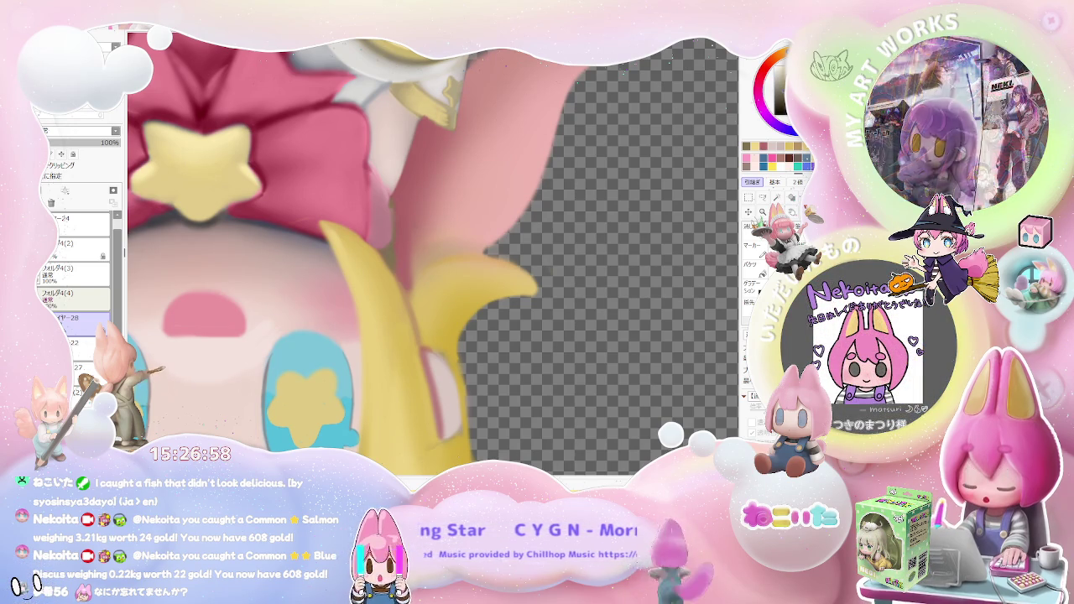
# Zoom and pan the view to centre the upside-down figure near the pink bow
pyautogui.scroll(-2, 461, 332)
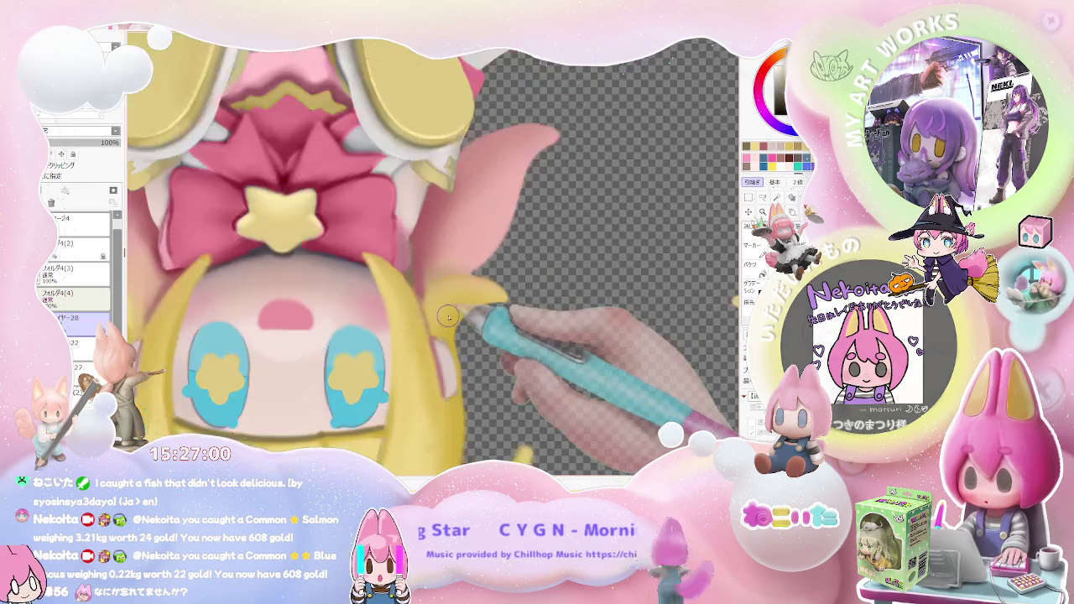
pyautogui.scroll(-2, 460, 332)
pyautogui.scroll(-2, 461, 333)
pyautogui.scroll(2, 460, 333)
pyautogui.scroll(2, 437, 285)
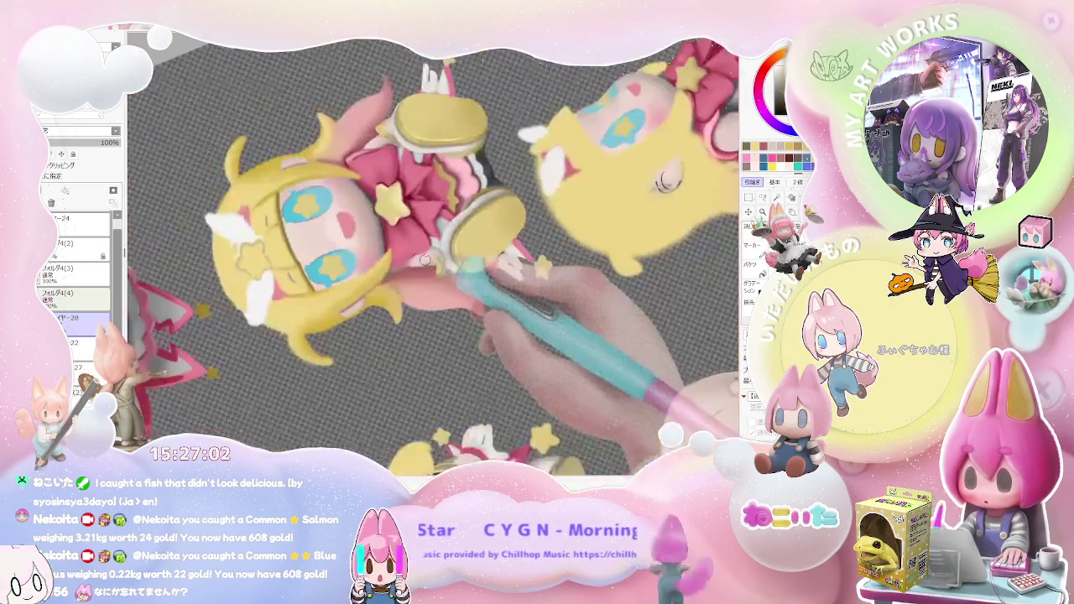
pyautogui.scroll(2, 411, 226)
pyautogui.scroll(1, 383, 172)
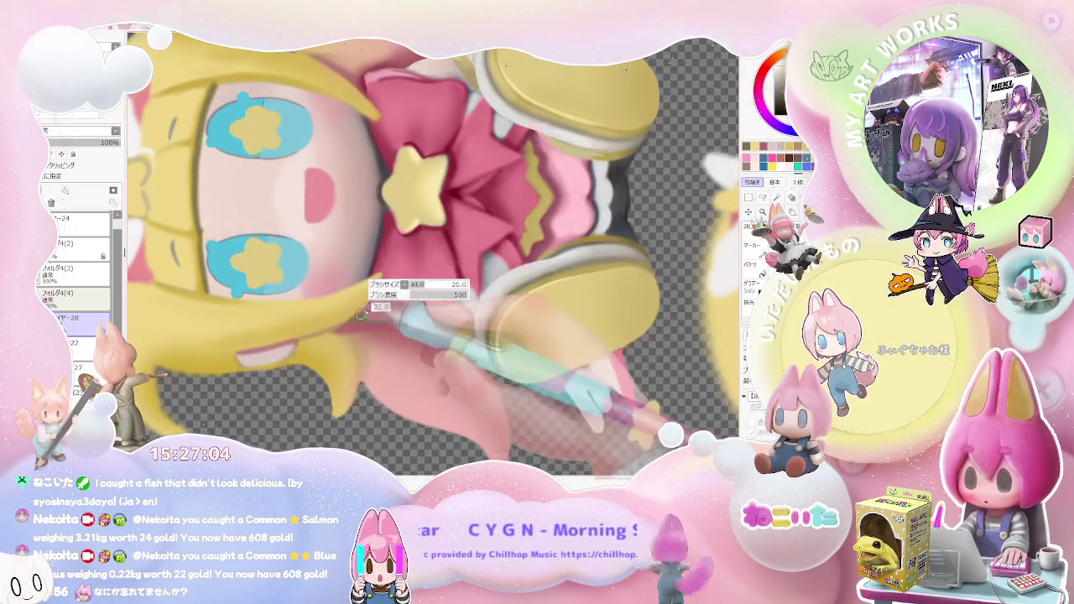
pyautogui.scroll(2, 363, 312)
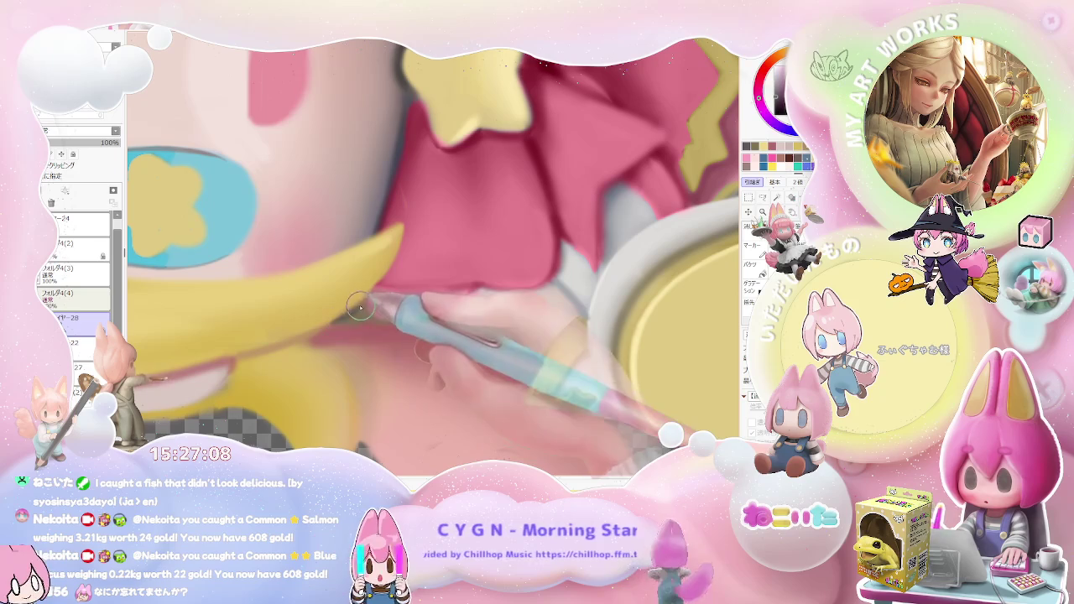
pyautogui.scroll(-2, 371, 319)
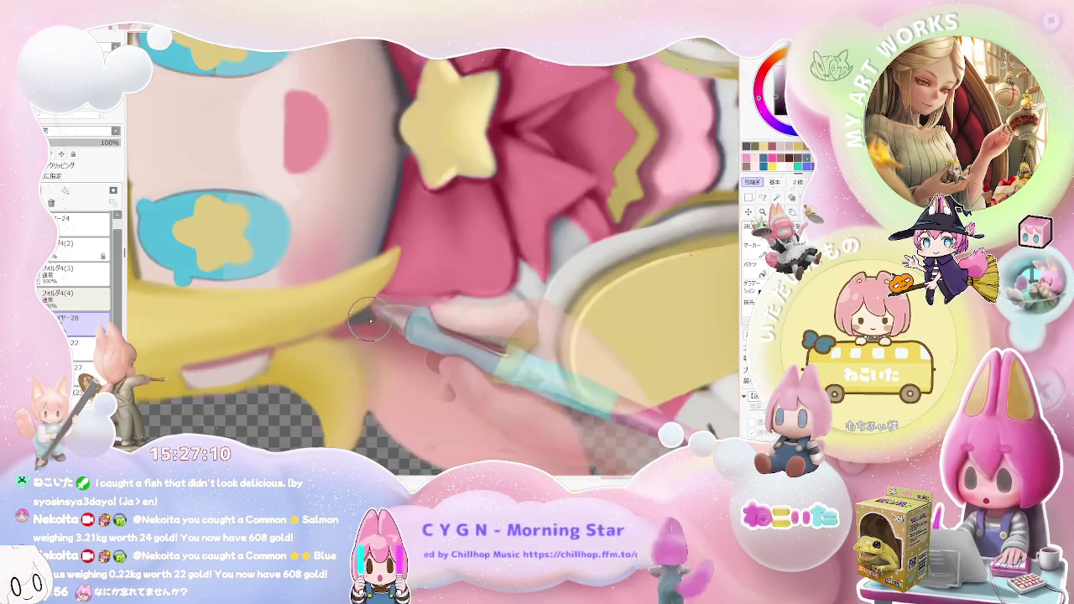
pyautogui.scroll(-3, 431, 316)
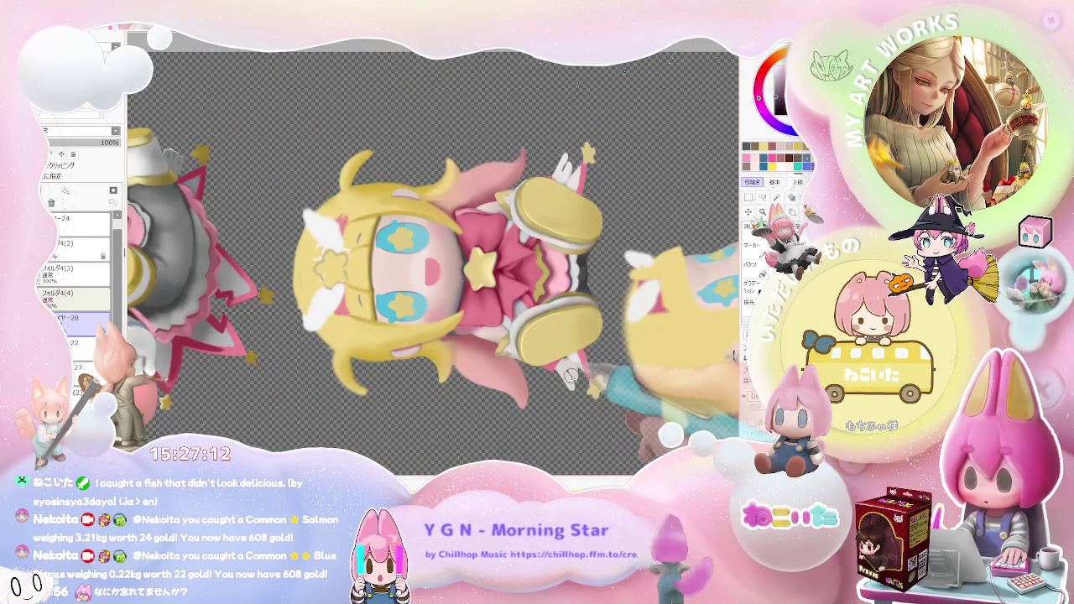
pyautogui.moveTo(594, 374)
pyautogui.mouseDown()
pyautogui.moveTo(551, 386)
pyautogui.moveTo(470, 325)
pyautogui.mouseUp()
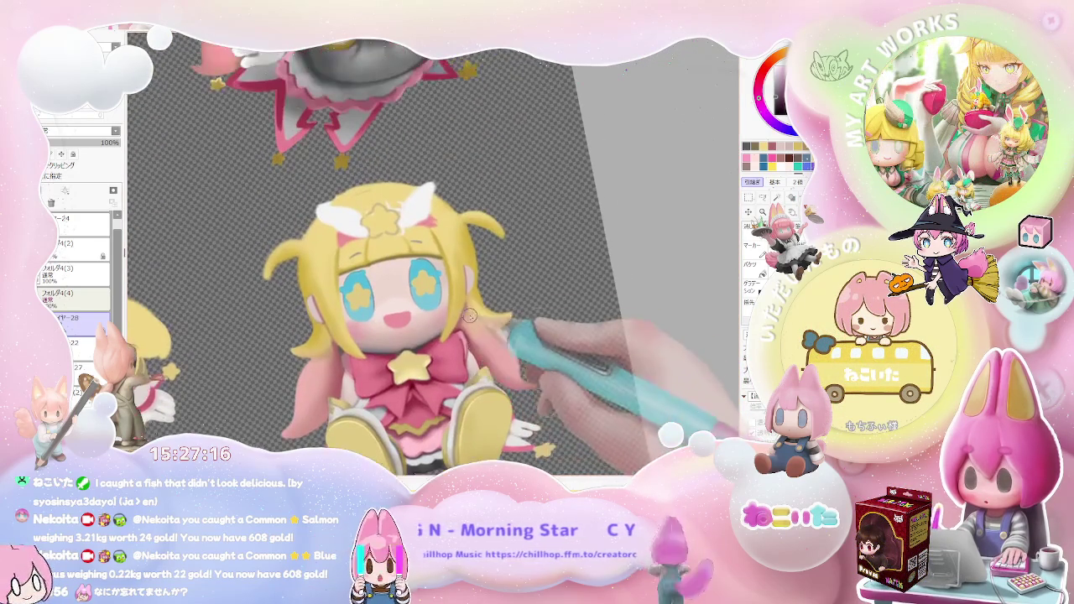
# Zoom, tilt and pan the view onto the white wing and yellow star clip
pyautogui.scroll(2, 394, 209)
pyautogui.scroll(3, 420, 243)
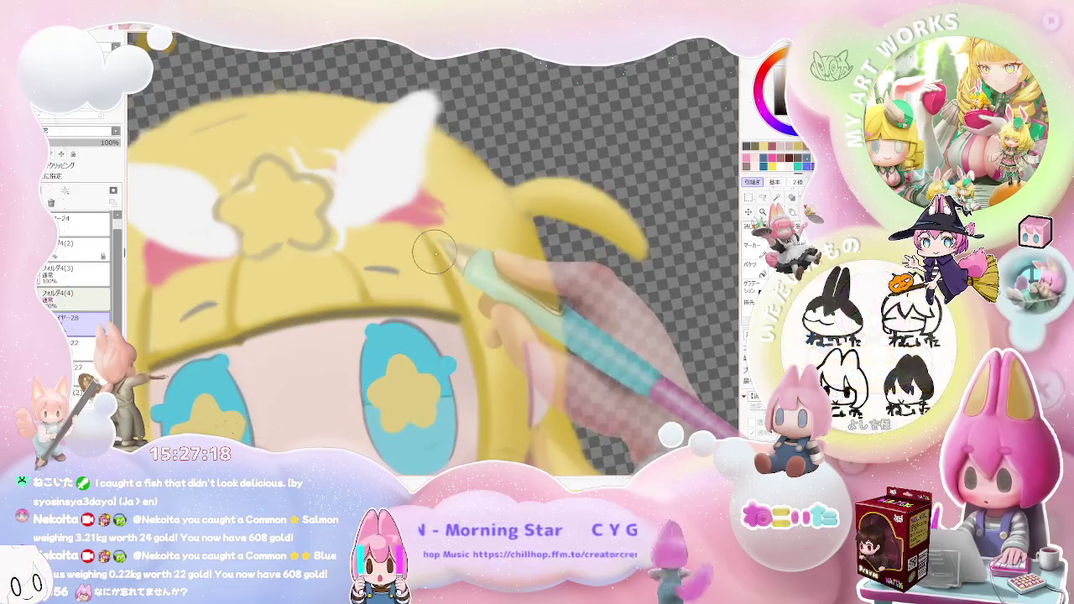
pyautogui.moveTo(435, 254); pyautogui.dragTo(356, 281)
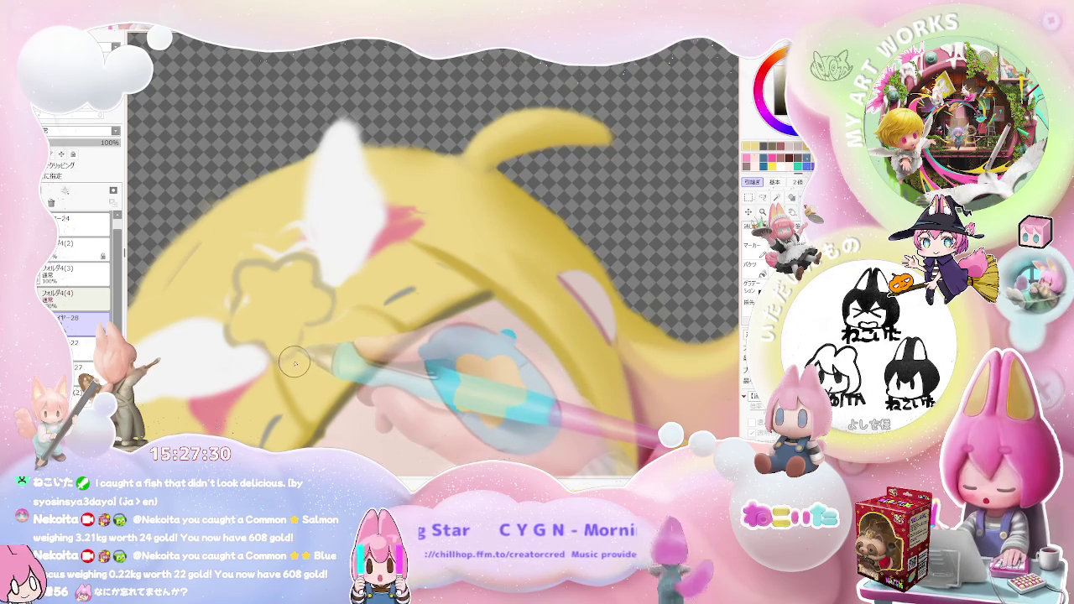
pyautogui.scroll(1, 277, 363)
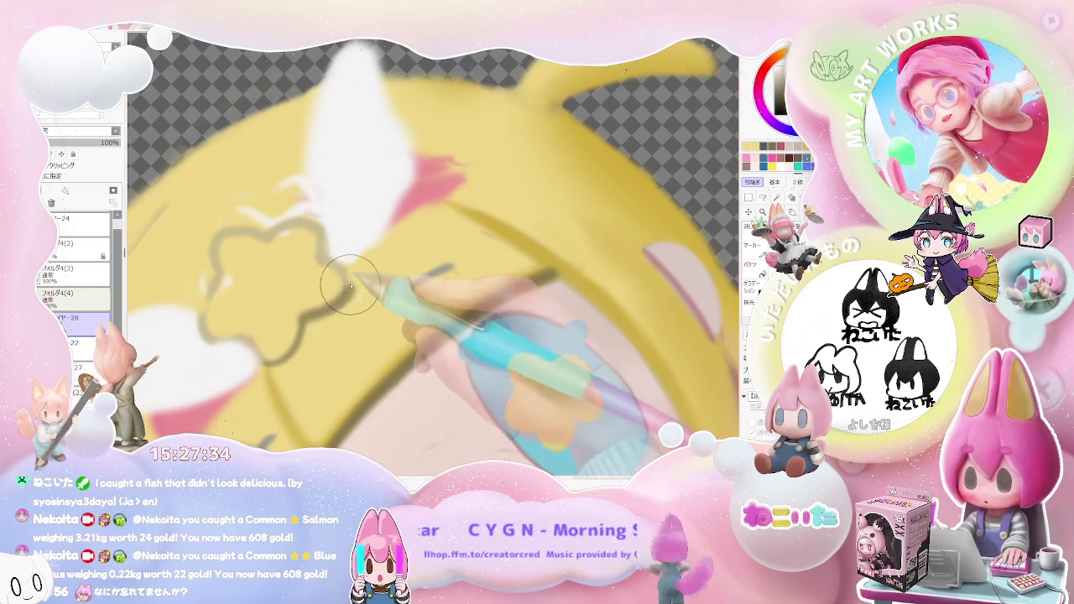
pyautogui.scroll(-1, 391, 284)
pyautogui.scroll(-2, 394, 310)
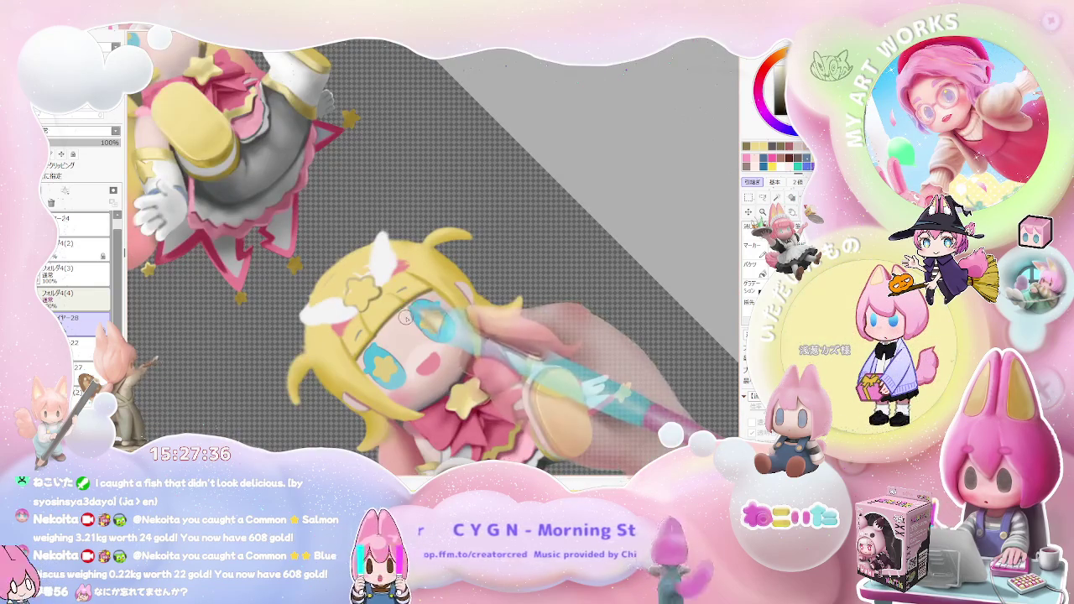
pyautogui.moveTo(402, 291); pyautogui.dragTo(399, 320)
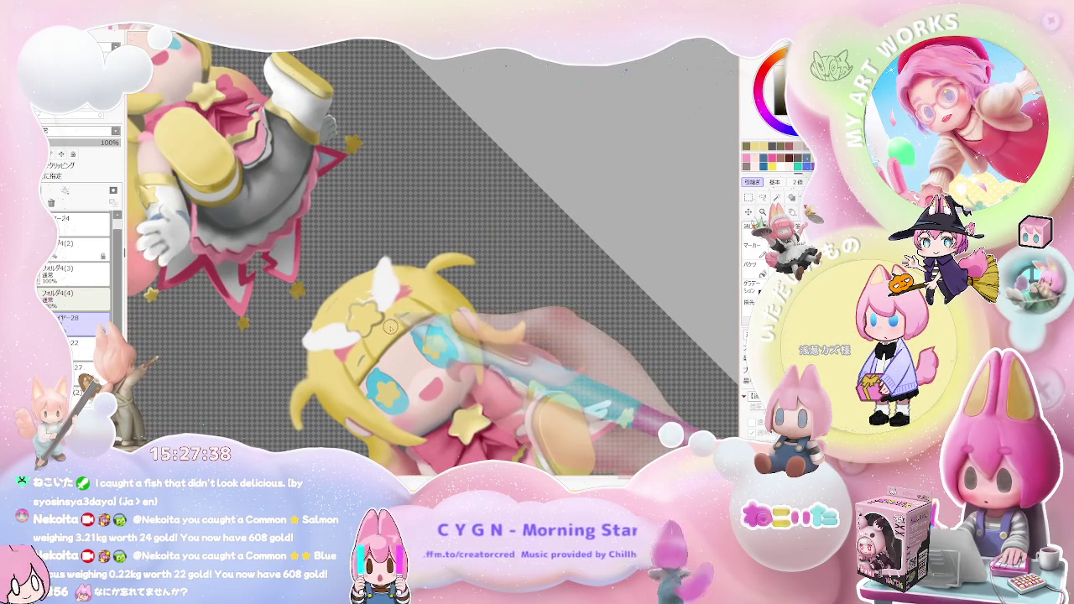
pyautogui.scroll(2, 378, 332)
pyautogui.scroll(2, 365, 322)
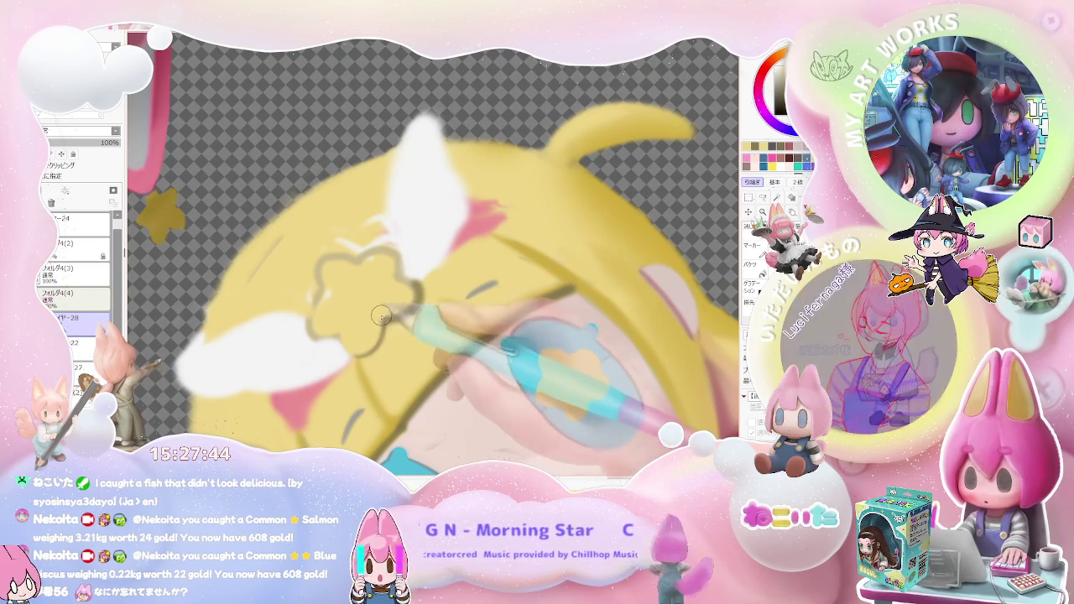
pyautogui.scroll(-1, 410, 291)
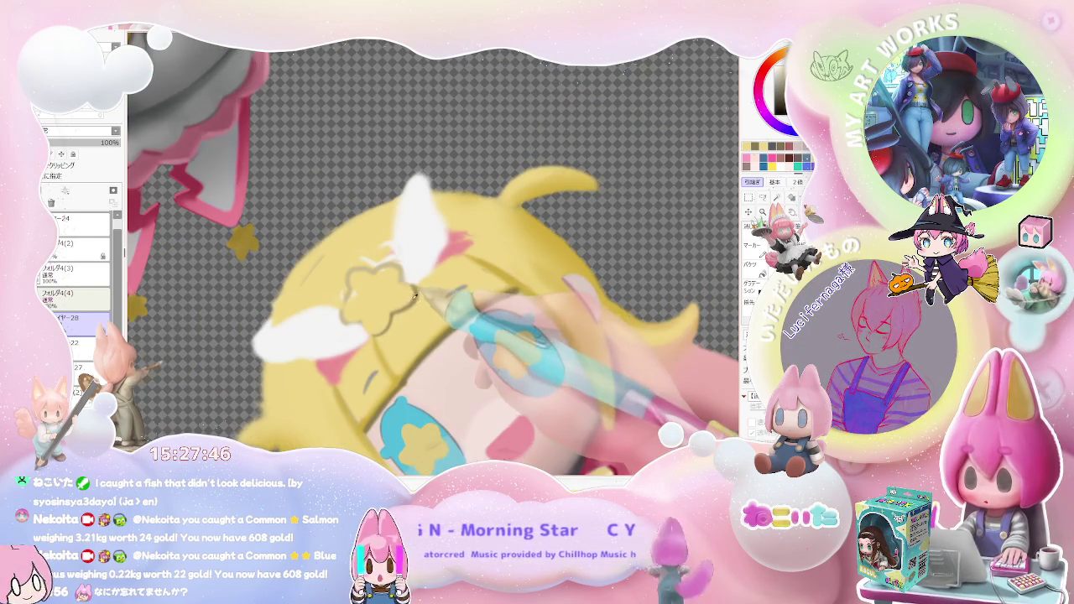
pyautogui.scroll(1, 412, 307)
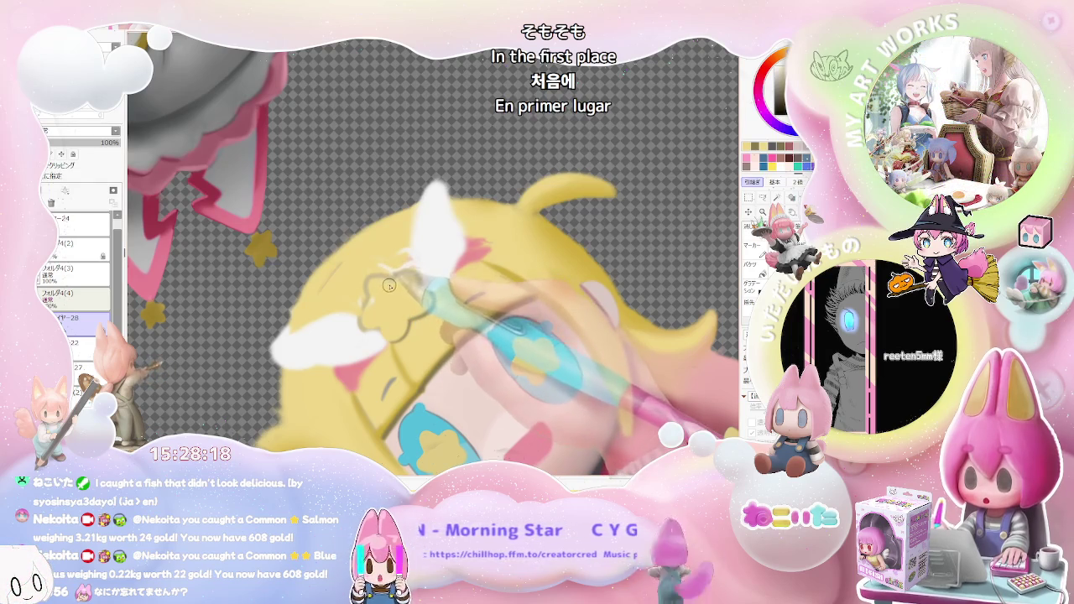
pyautogui.scroll(2, 388, 273)
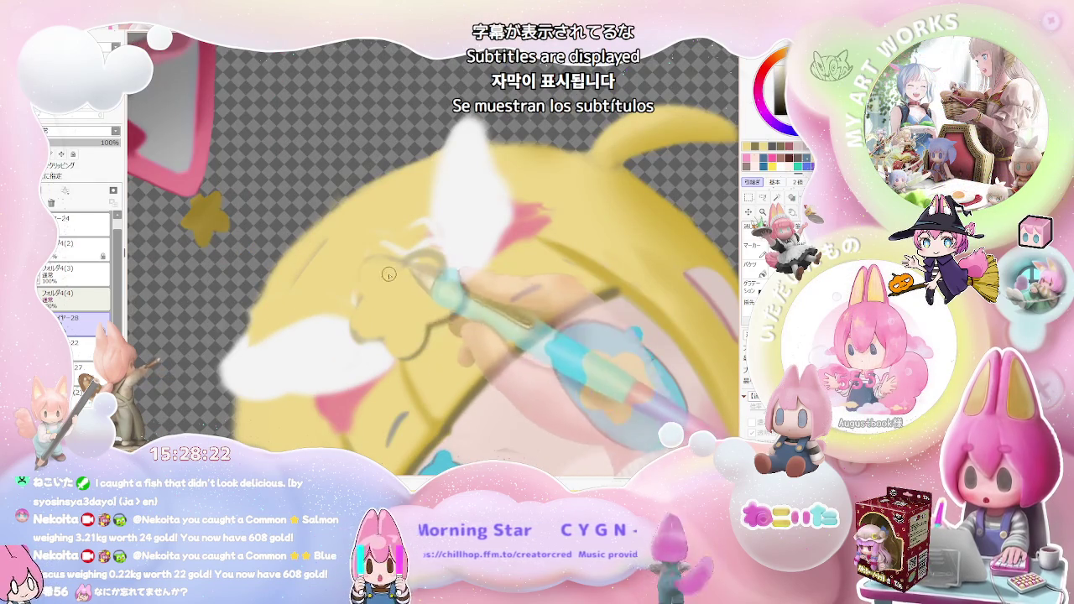
# Sketch a wavy outline for the clip's white wing beside the yellow star
pyautogui.moveTo(367, 293); pyautogui.dragTo(425, 261)
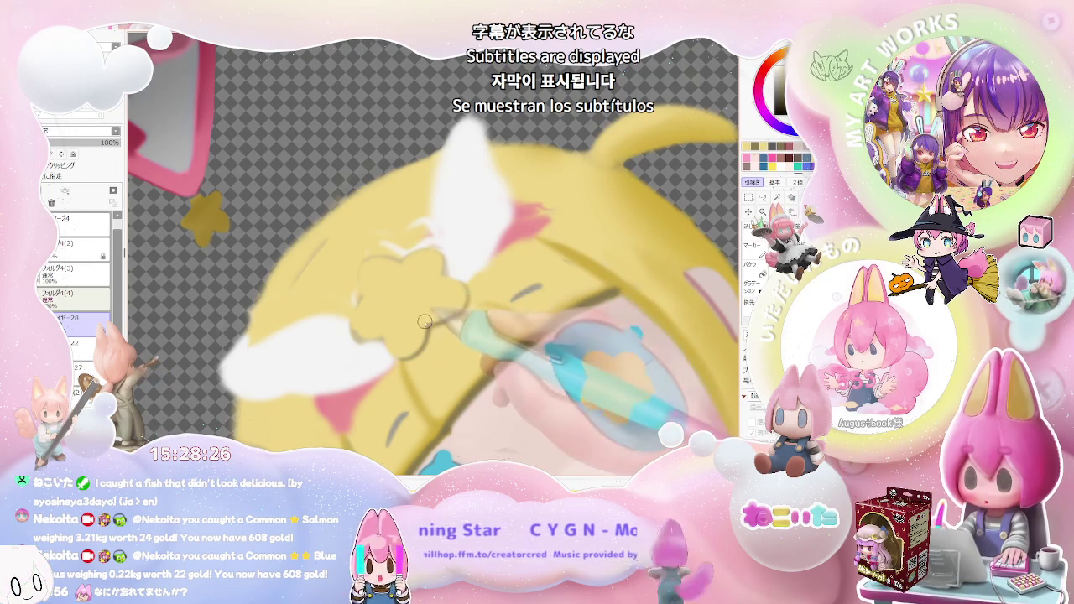
pyautogui.scroll(-1, 469, 311)
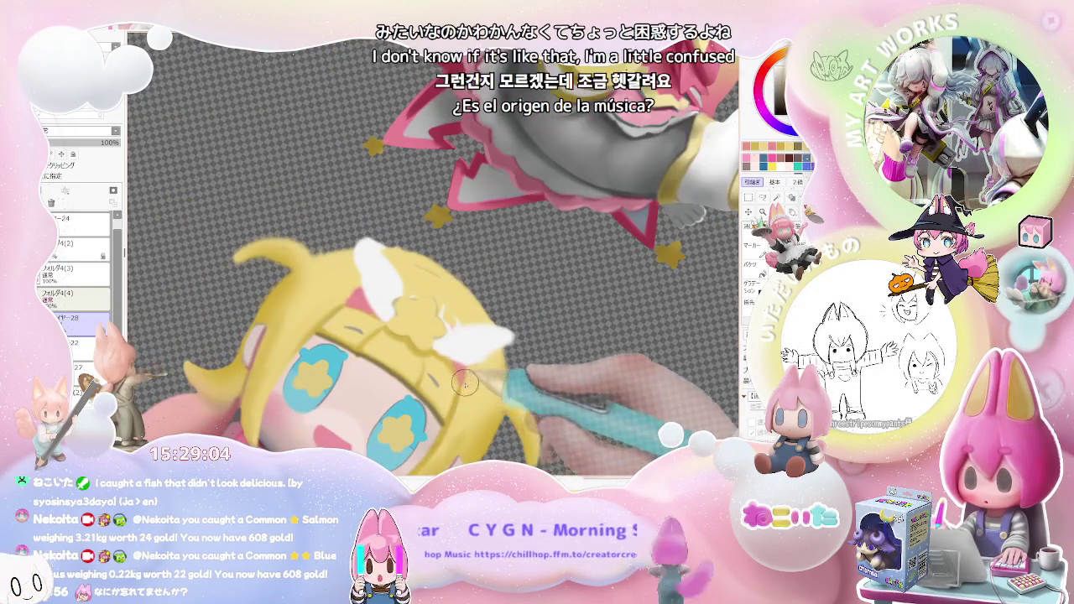
pyautogui.scroll(2, 463, 382)
pyautogui.scroll(-2, 464, 371)
pyautogui.scroll(-2, 465, 376)
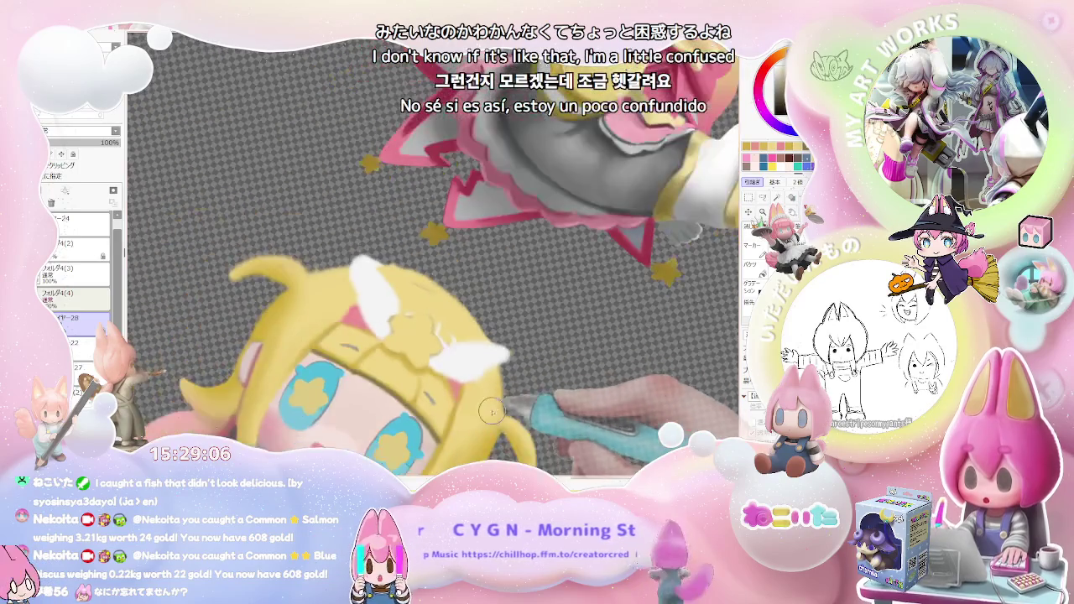
pyautogui.scroll(-1, 468, 379)
pyautogui.scroll(1, 470, 380)
pyautogui.scroll(1, 445, 369)
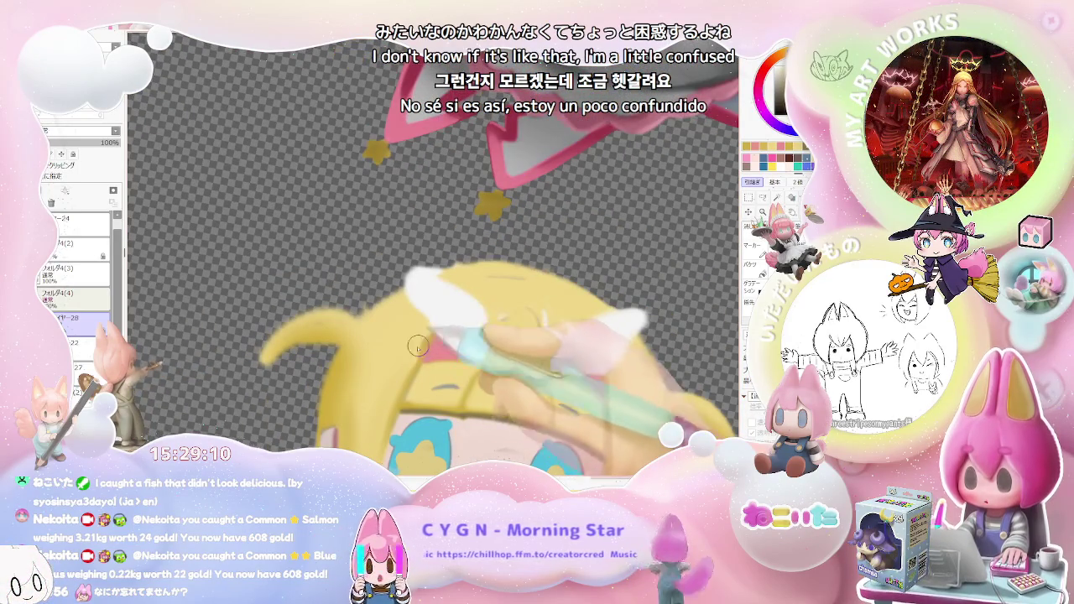
pyautogui.scroll(-2, 410, 357)
pyautogui.scroll(-1, 596, 358)
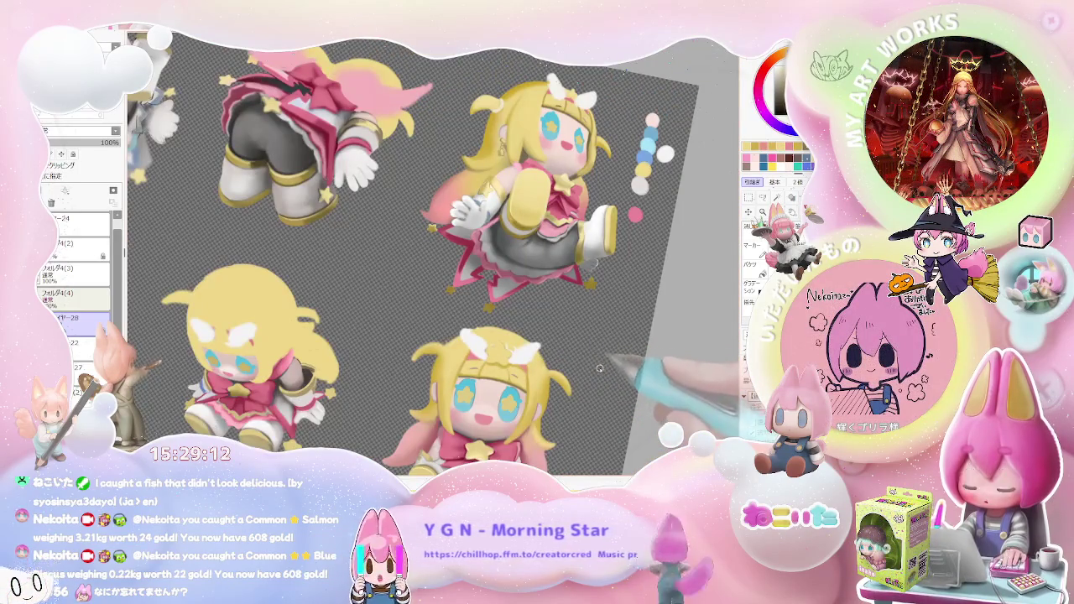
# Straighten the canvas, then tilt it counter-clockwise and zoom in on the wing
pyautogui.press('Home')
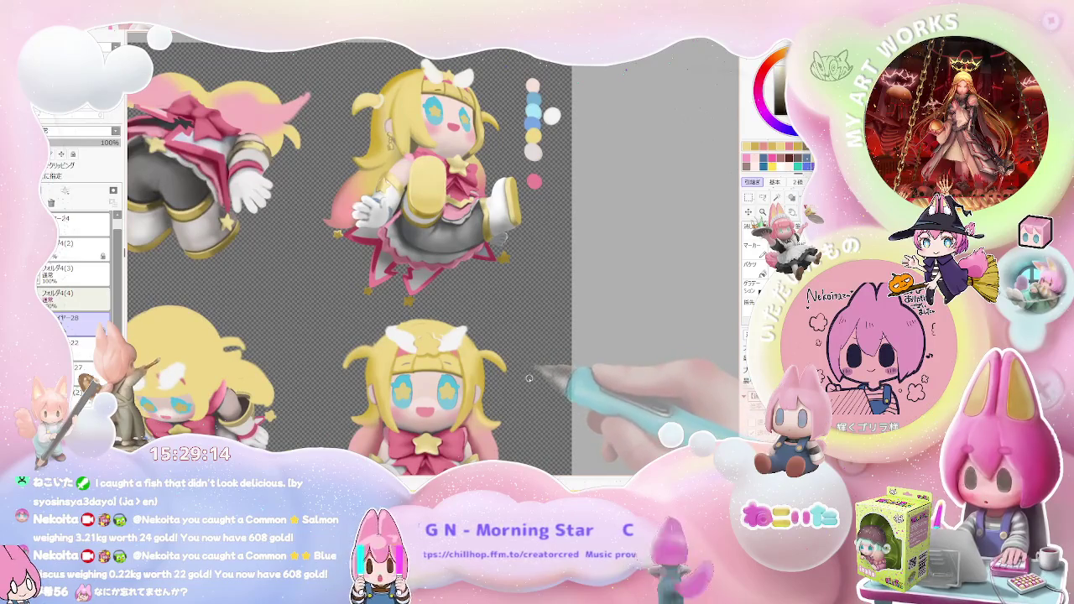
pyautogui.press('Delete')
pyautogui.scroll(2, 529, 379)
pyautogui.scroll(1, 374, 342)
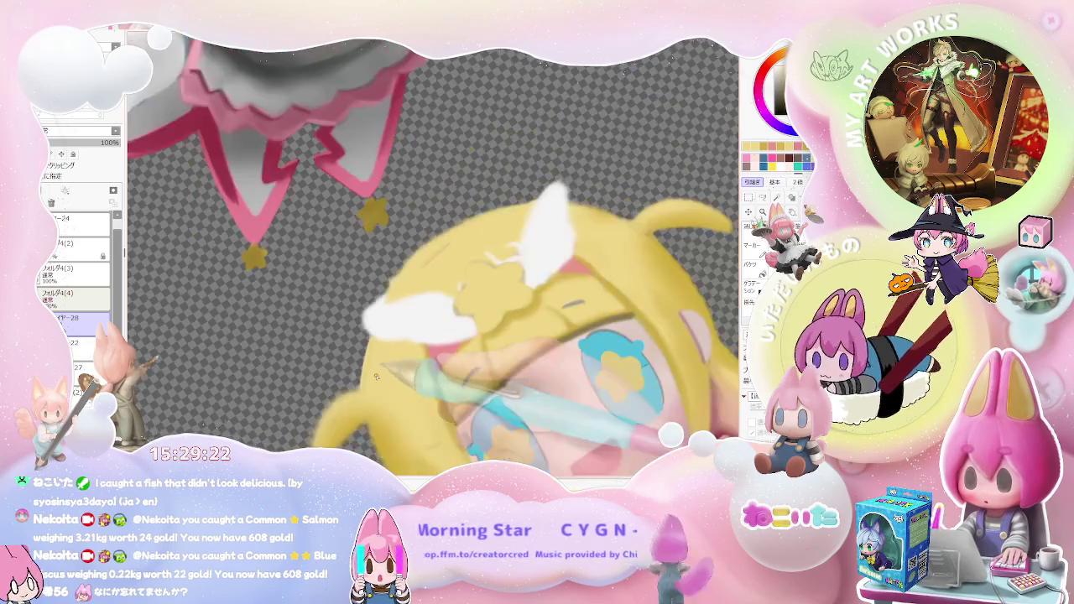
pyautogui.scroll(-1, 365, 349)
pyautogui.scroll(-1, 600, 376)
pyautogui.scroll(1, 600, 375)
pyautogui.scroll(1, 470, 336)
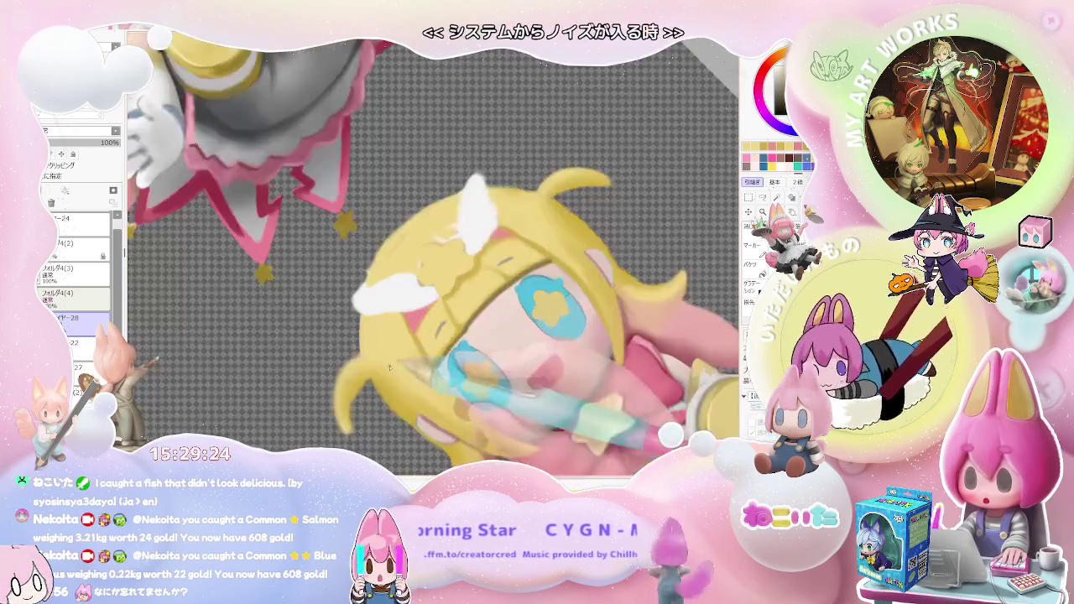
pyautogui.scroll(1, 353, 307)
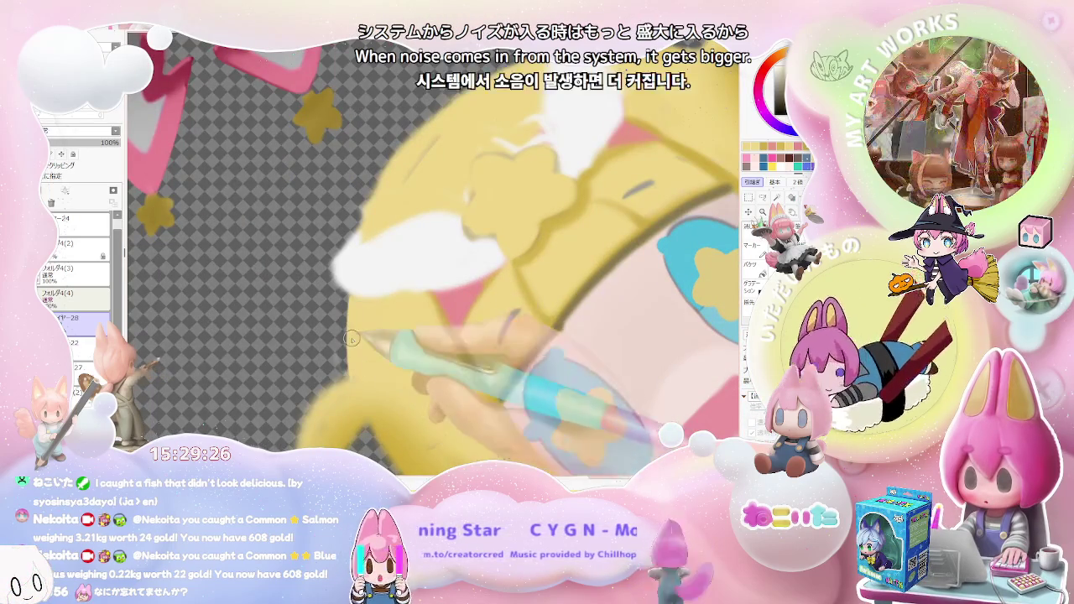
pyautogui.scroll(-1, 422, 308)
pyautogui.scroll(-1, 422, 309)
pyautogui.scroll(-1, 411, 323)
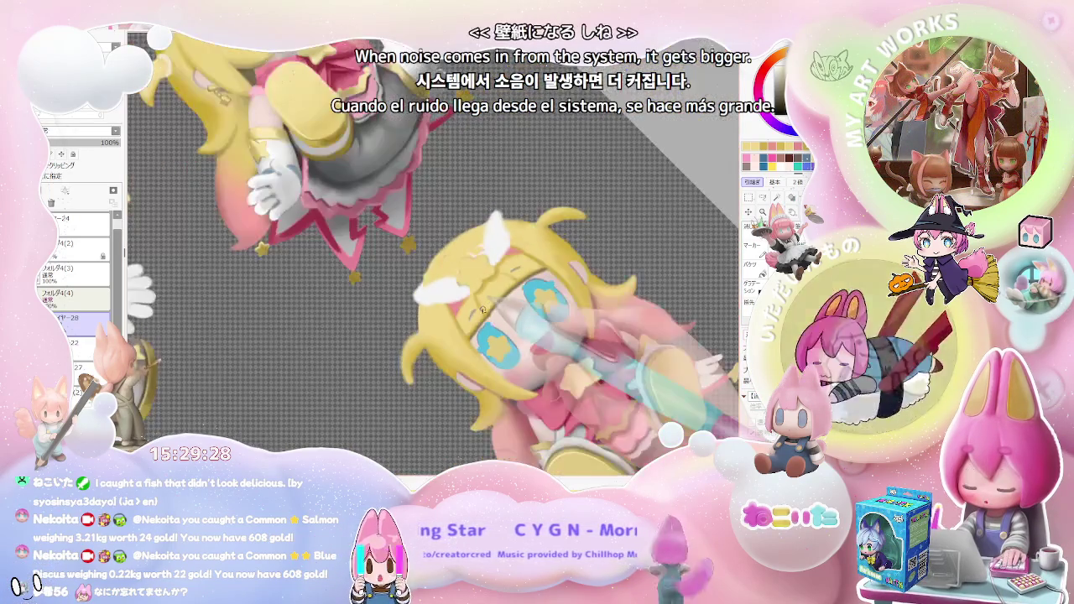
pyautogui.scroll(2, 400, 336)
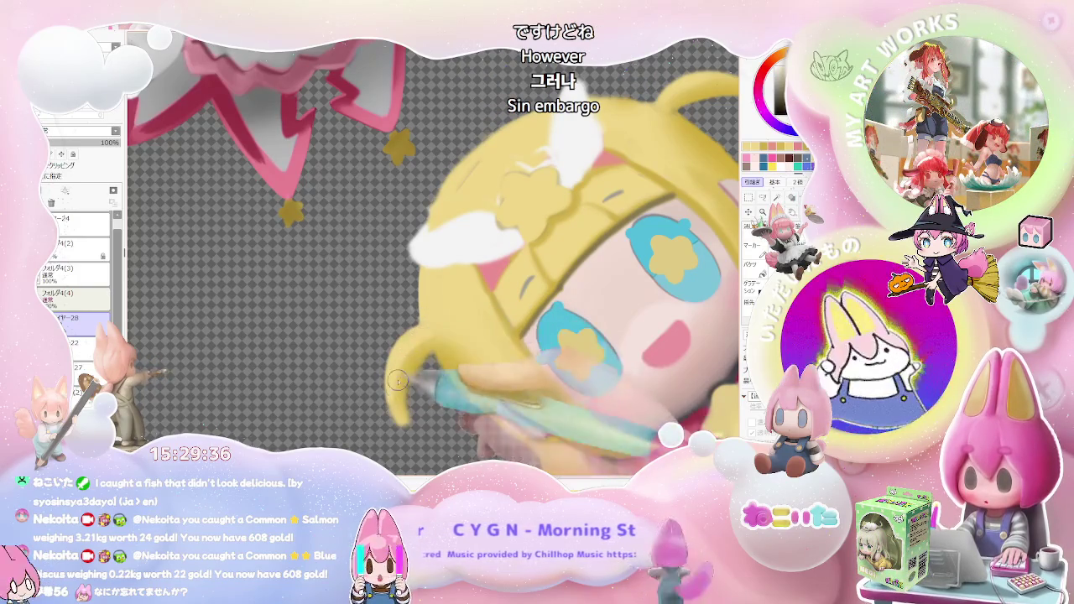
pyautogui.scroll(-1, 405, 370)
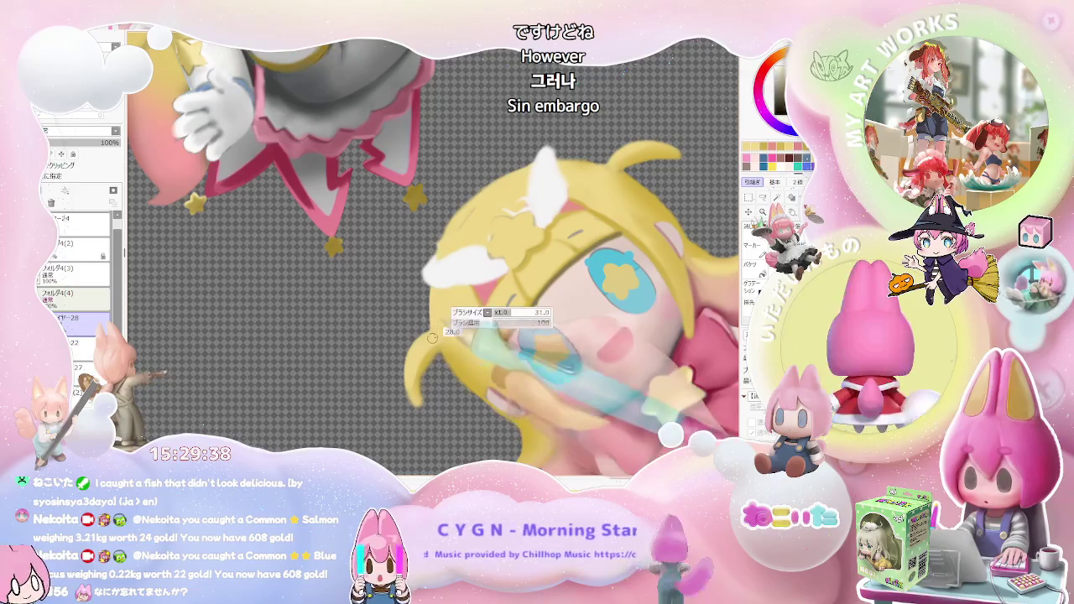
# Rotate the canvas two steps clockwise and zoom in and out over the wing clip
pyautogui.press('End')
pyautogui.press('End')
pyautogui.press('End')
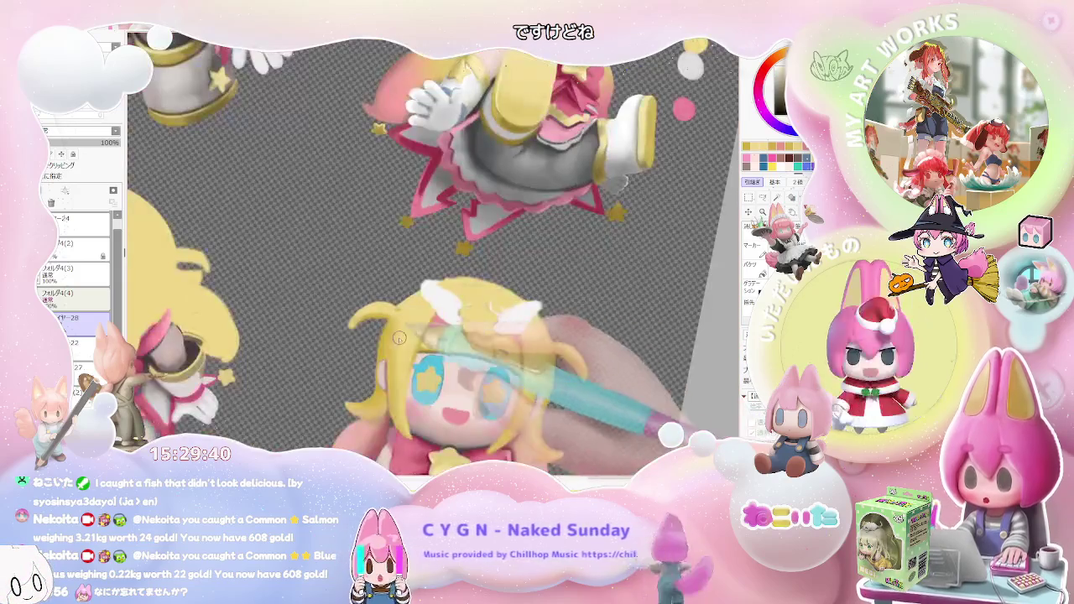
pyautogui.press('End')
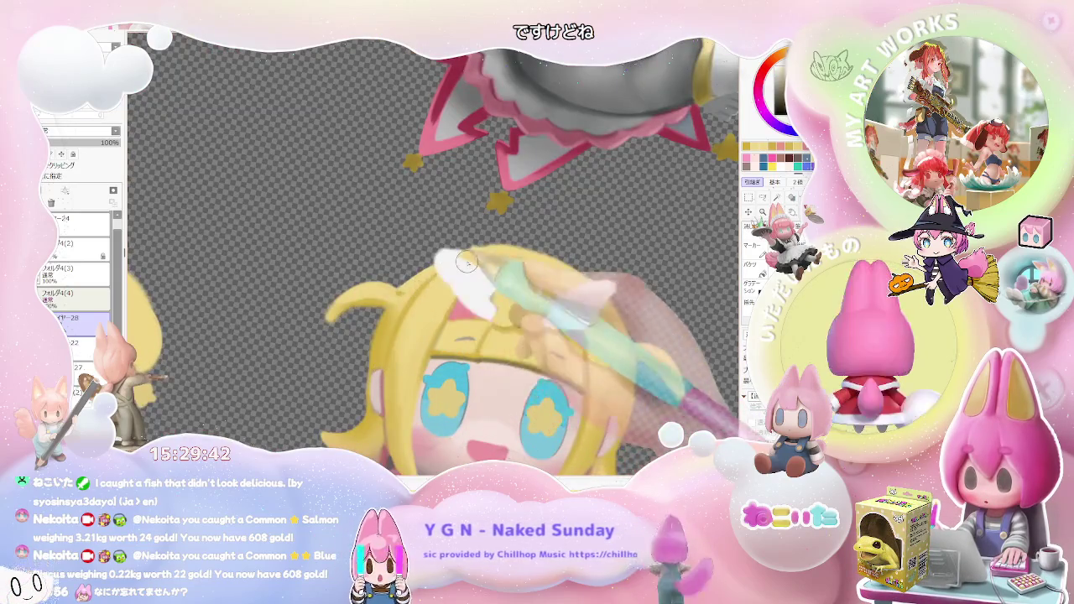
pyautogui.scroll(-2, 403, 336)
pyautogui.scroll(2, 445, 285)
pyautogui.scroll(1, 445, 285)
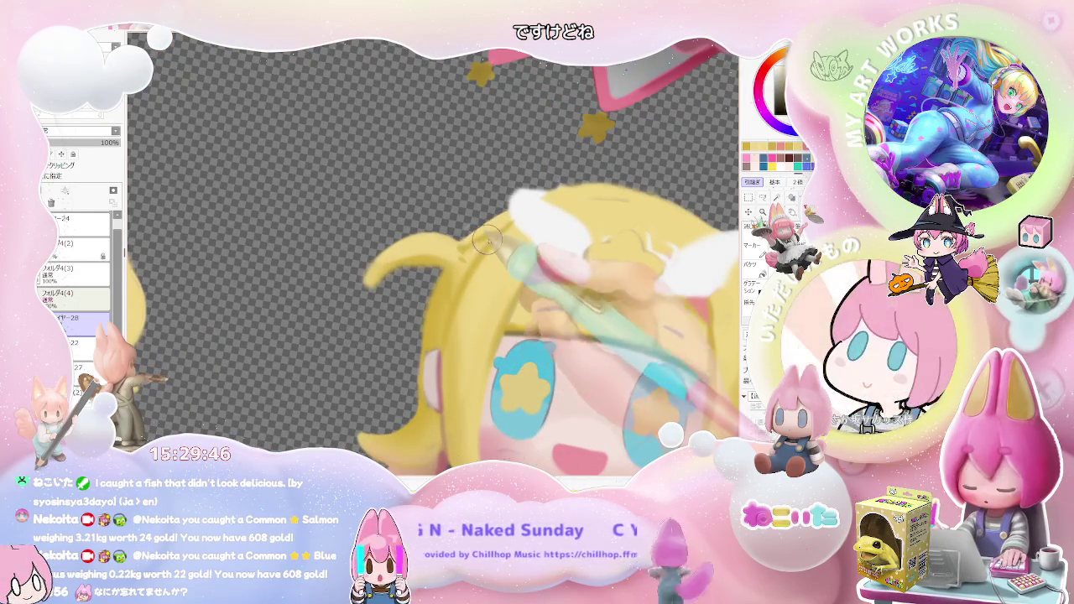
pyautogui.scroll(-2, 497, 233)
pyautogui.scroll(-1, 554, 294)
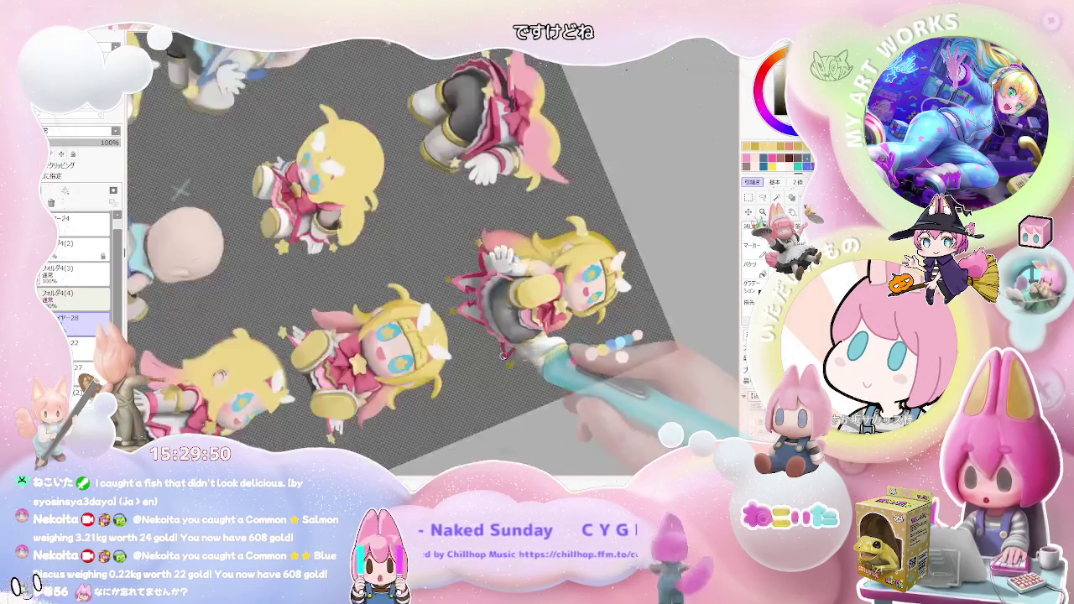
pyautogui.scroll(3, 504, 369)
pyautogui.scroll(2, 386, 388)
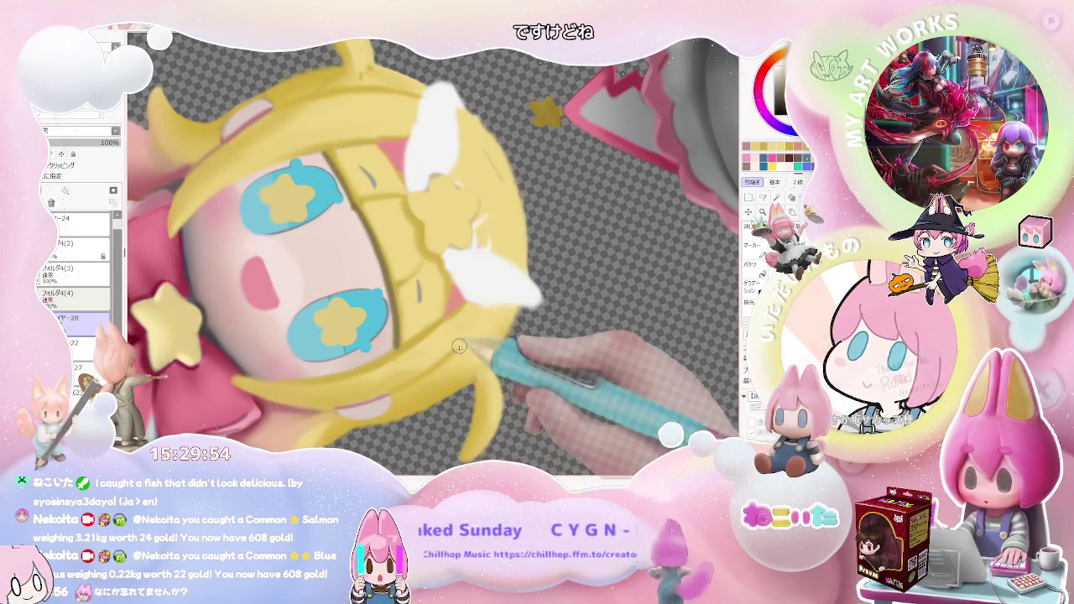
pyautogui.scroll(-2, 454, 351)
pyautogui.scroll(-3, 478, 361)
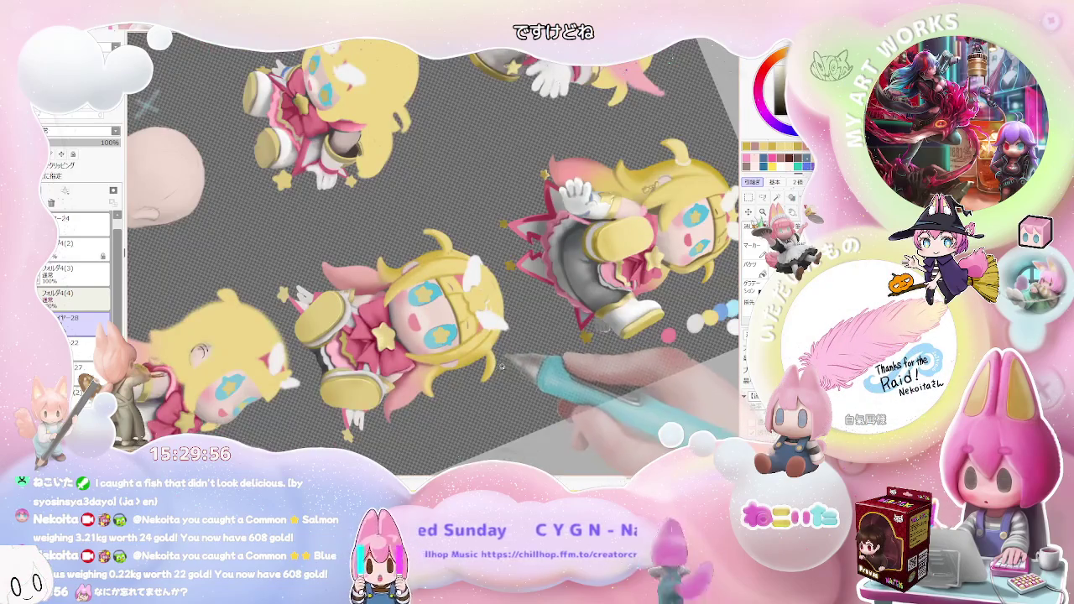
pyautogui.scroll(2, 500, 367)
pyautogui.scroll(2, 445, 362)
pyautogui.scroll(2, 385, 361)
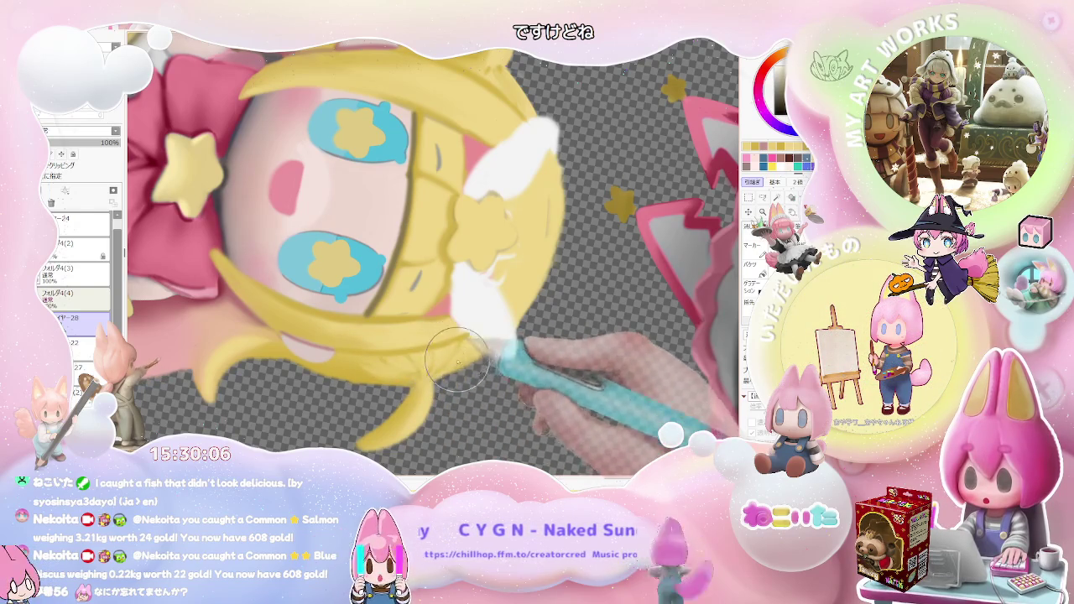
pyautogui.scroll(-1, 463, 351)
pyautogui.scroll(-1, 470, 351)
pyautogui.scroll(-1, 478, 350)
pyautogui.scroll(-1, 487, 349)
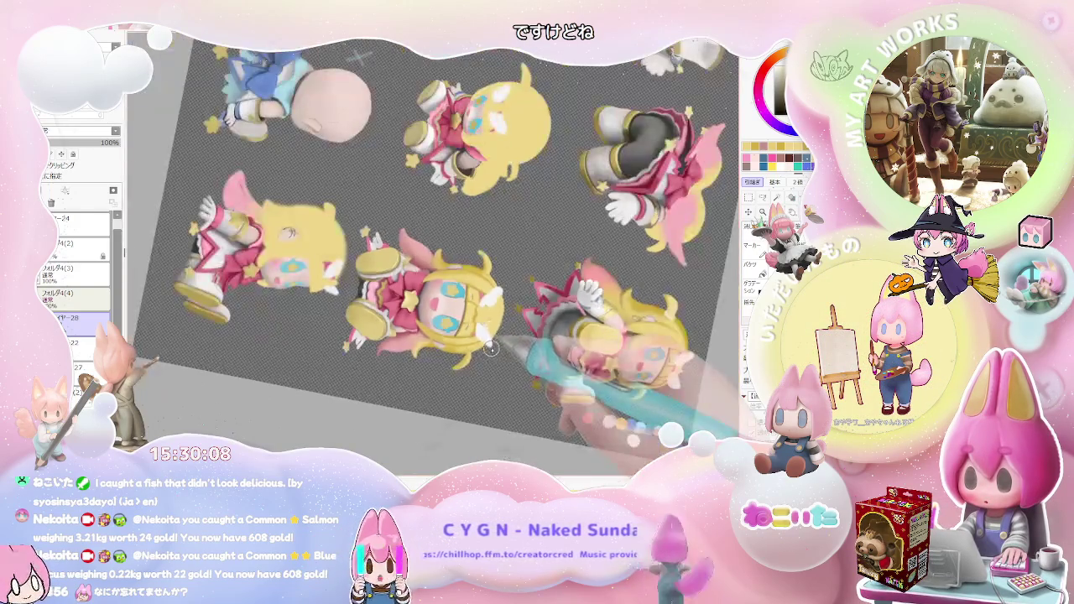
pyautogui.scroll(2, 492, 349)
pyautogui.scroll(1, 474, 337)
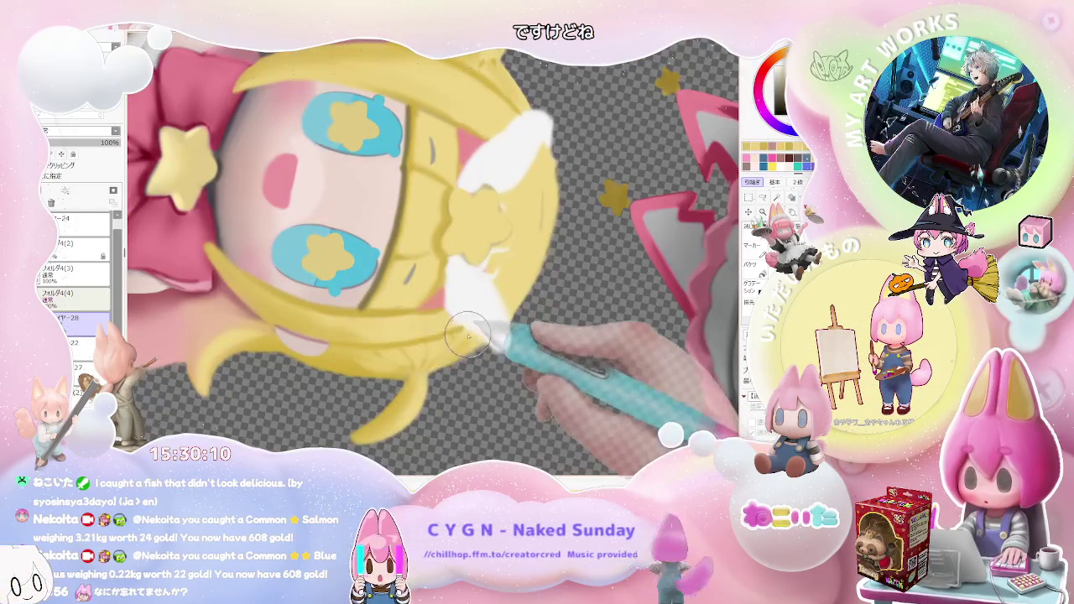
pyautogui.scroll(-2, 474, 331)
pyautogui.scroll(2, 495, 289)
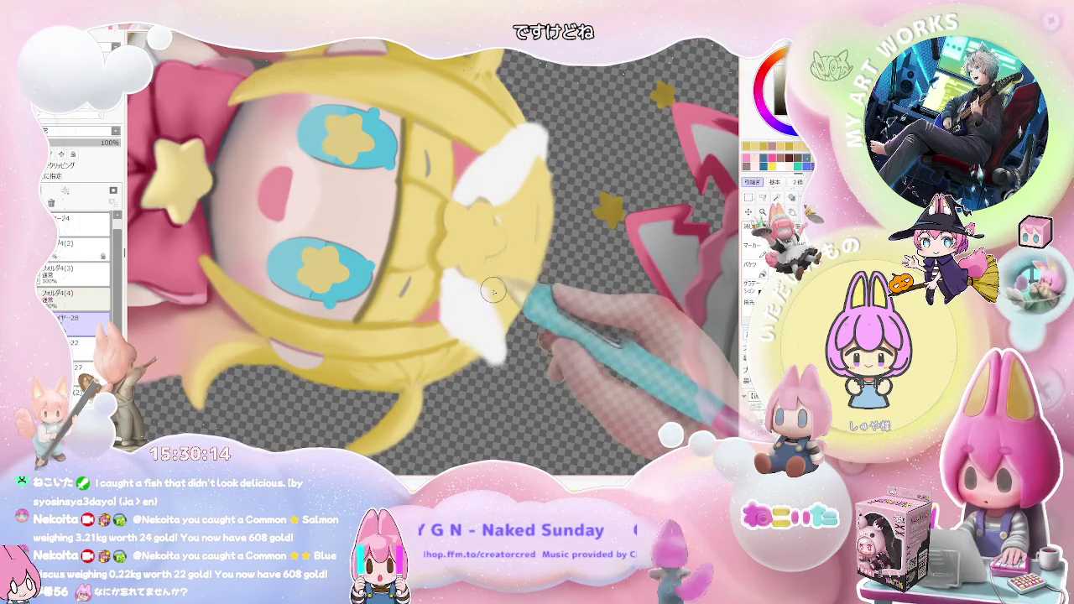
pyautogui.scroll(-2, 495, 299)
pyautogui.scroll(2, 477, 284)
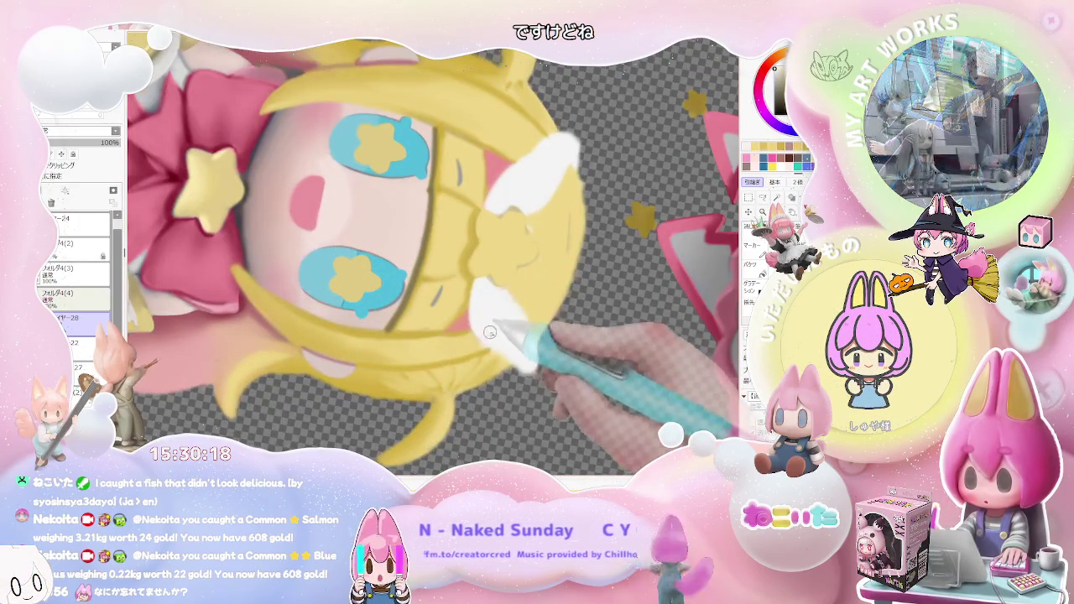
pyautogui.scroll(-2, 558, 344)
pyautogui.scroll(-2, 560, 347)
# Flip the view upside down, then reset the canvas rotation to upright
pyautogui.press('End')
pyautogui.press('End')
pyautogui.scroll(2, 558, 370)
pyautogui.press('Home')
pyautogui.scroll(2, 520, 336)
pyautogui.scroll(2, 470, 323)
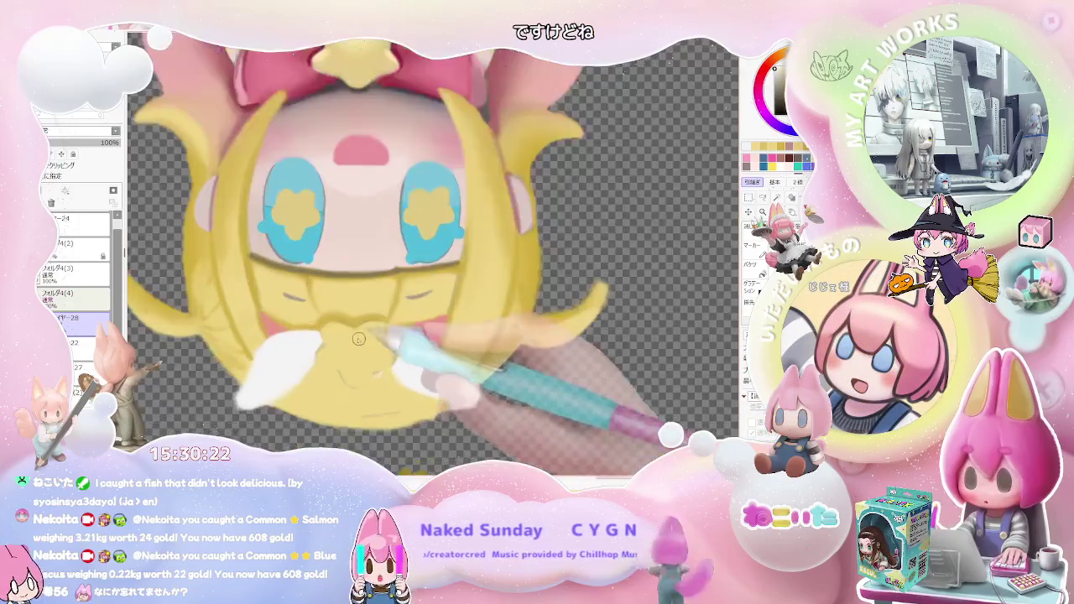
# Zoom out across the figure views and back in to find the head with the star clip
pyautogui.scroll(2, 345, 317)
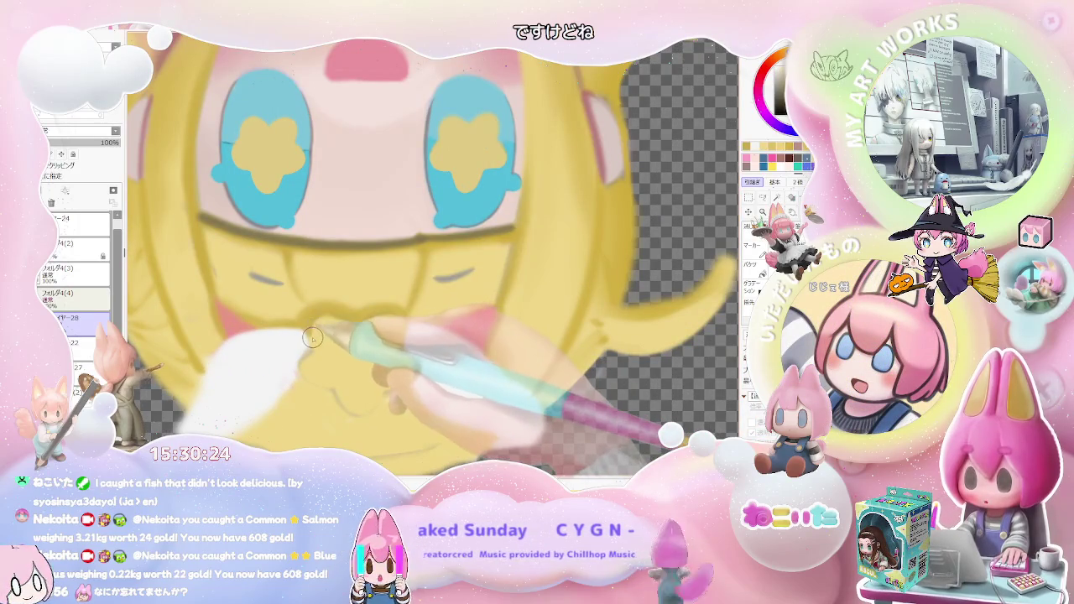
pyautogui.scroll(-2, 356, 325)
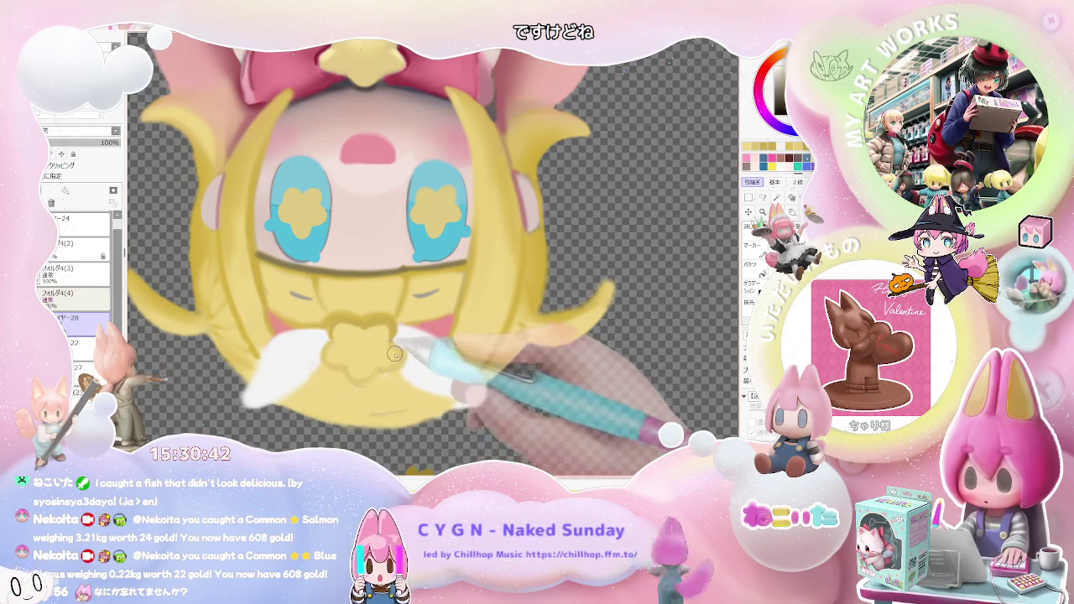
pyautogui.press('-')
pyautogui.press('-')
pyautogui.press('-')
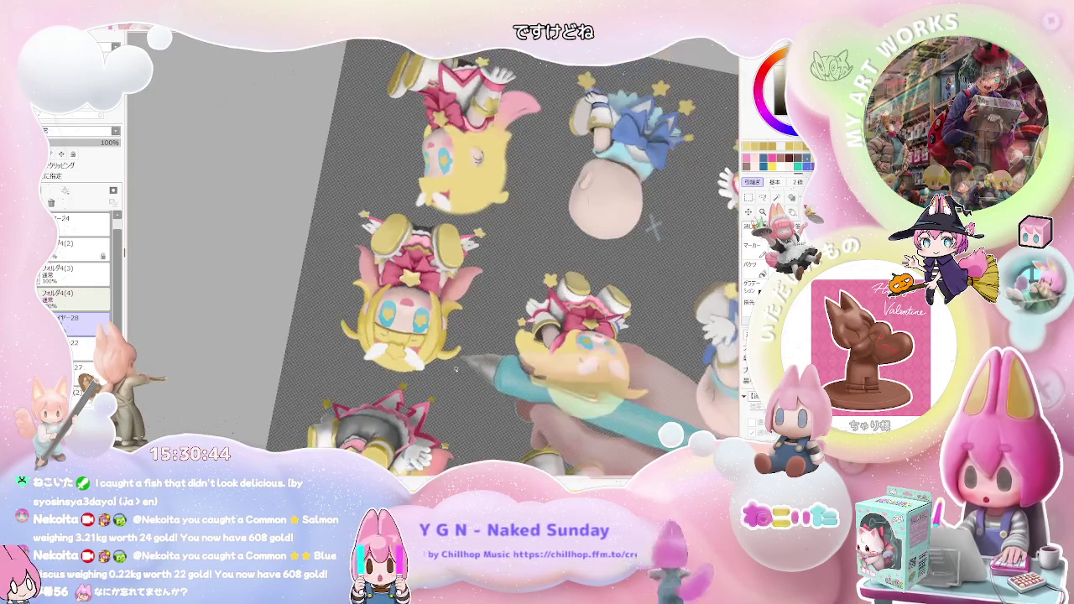
pyautogui.press('+')
pyautogui.press('+')
pyautogui.press('+')
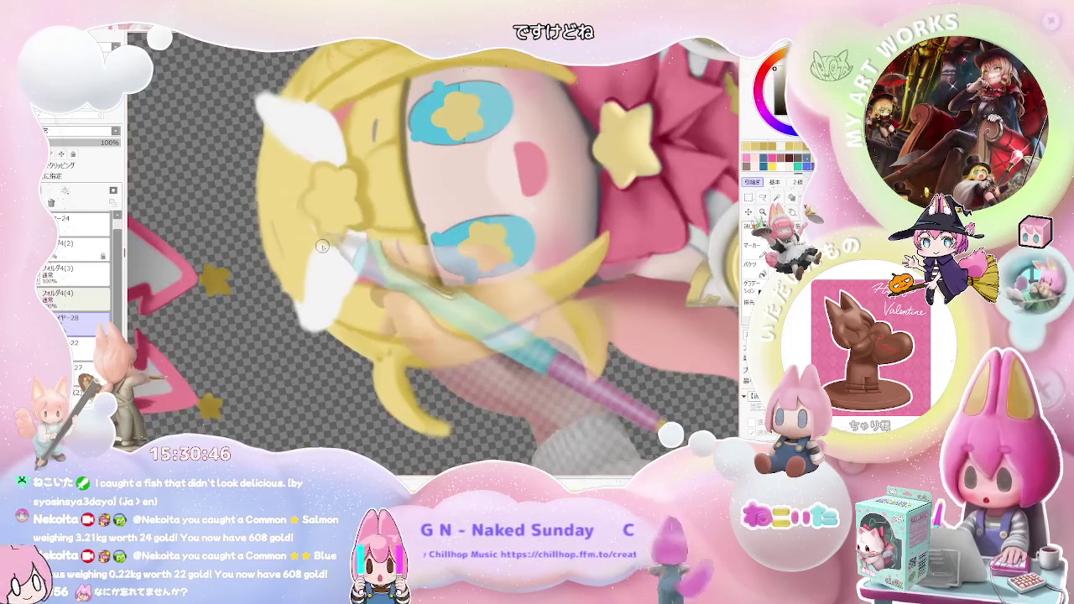
pyautogui.press('-')
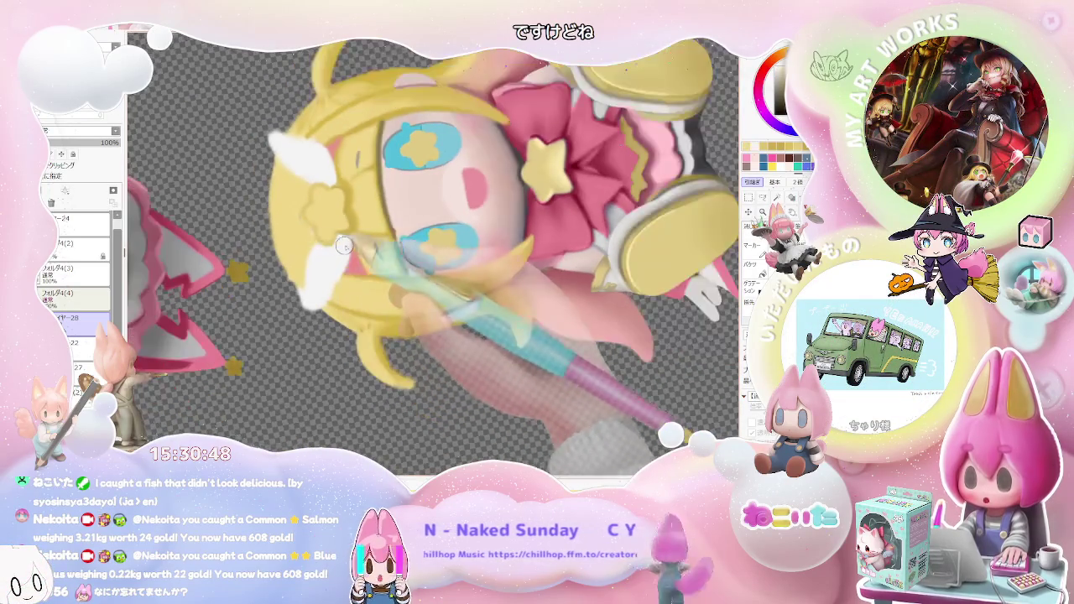
pyautogui.press('-')
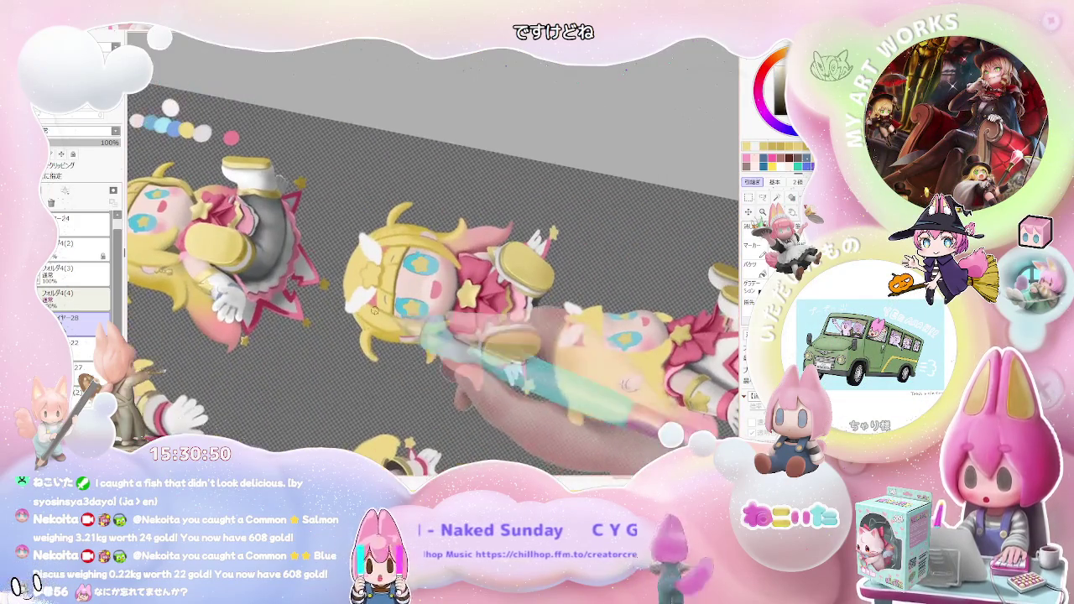
pyautogui.press('+')
pyautogui.press('+')
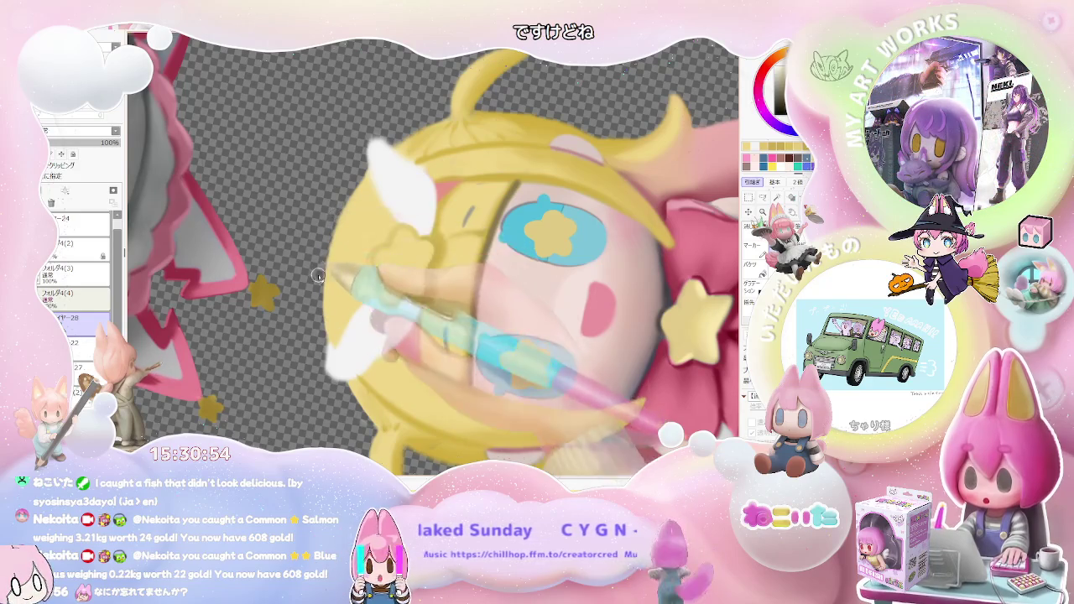
pyautogui.press('-')
pyautogui.scroll(2, 539, 287)
pyautogui.scroll(2, 504, 268)
pyautogui.scroll(2, 443, 248)
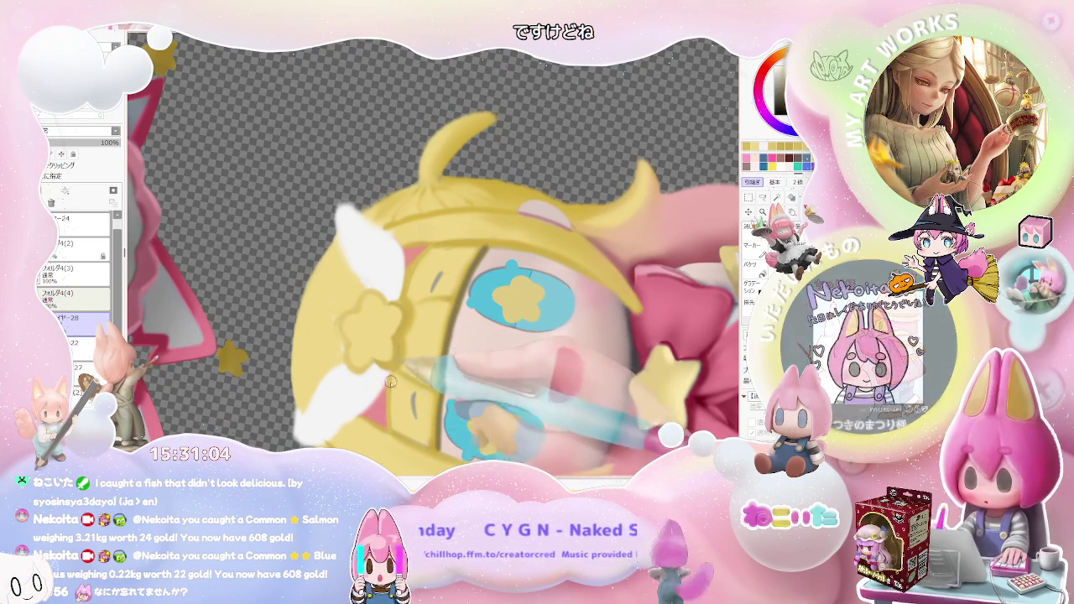
# Rotate the canvas upright onto the figure's face, close in on the hair clip
pyautogui.moveTo(389, 392); pyautogui.dragTo(408, 310)
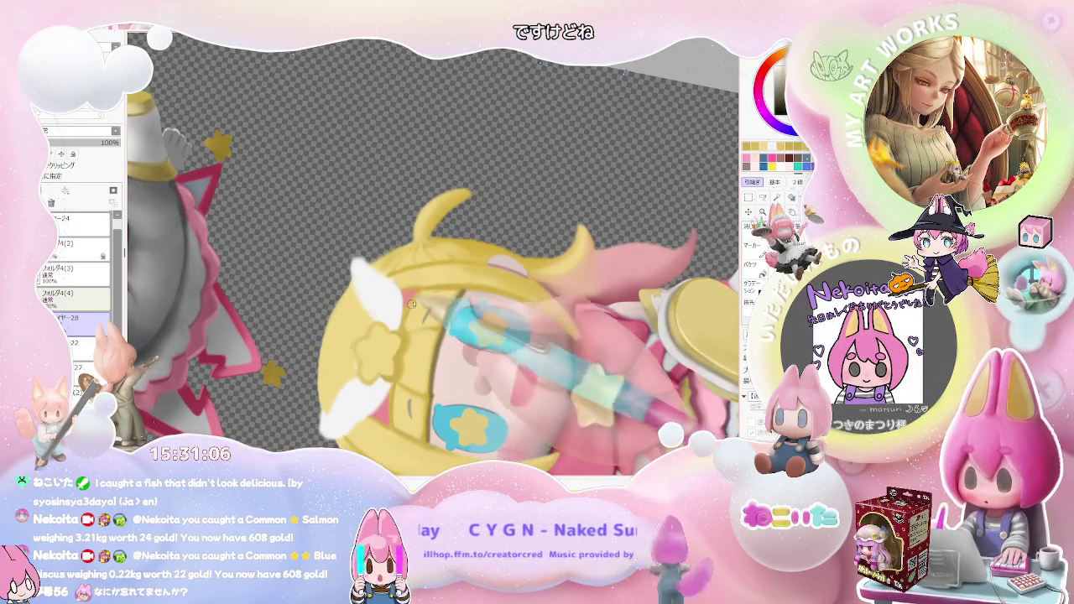
pyautogui.scroll(-5, 427, 289)
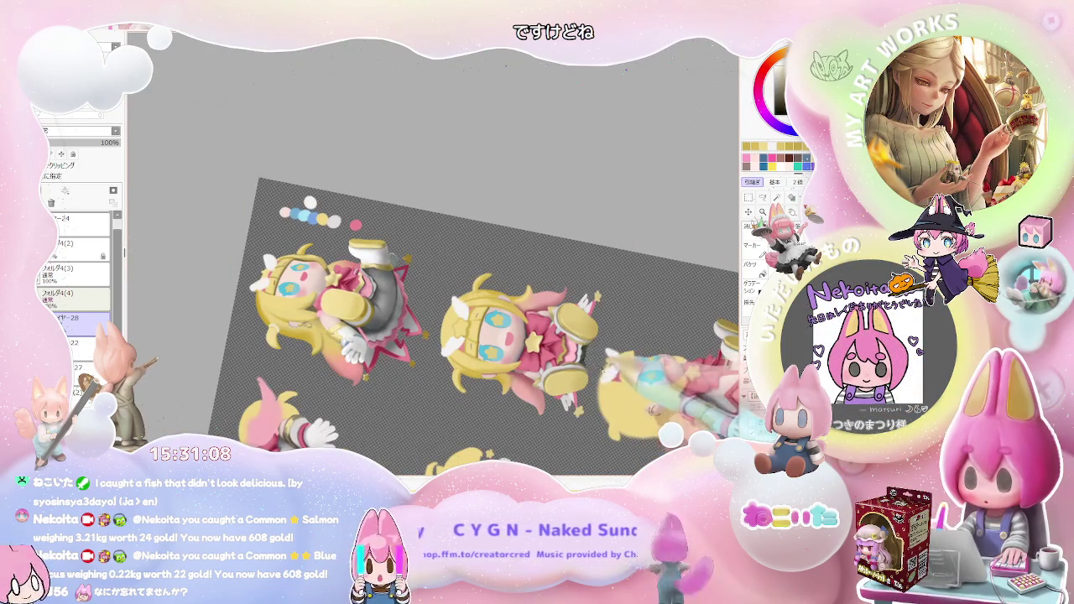
pyautogui.moveTo(602, 370); pyautogui.dragTo(575, 390)
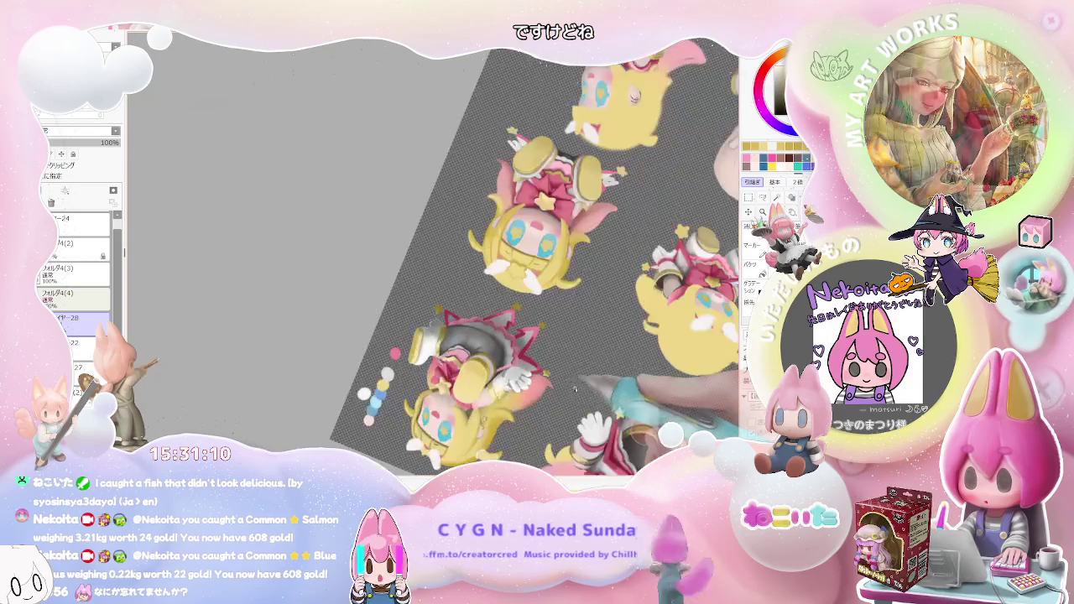
pyautogui.scroll(3, 575, 389)
pyautogui.scroll(3, 520, 327)
pyautogui.scroll(2, 465, 258)
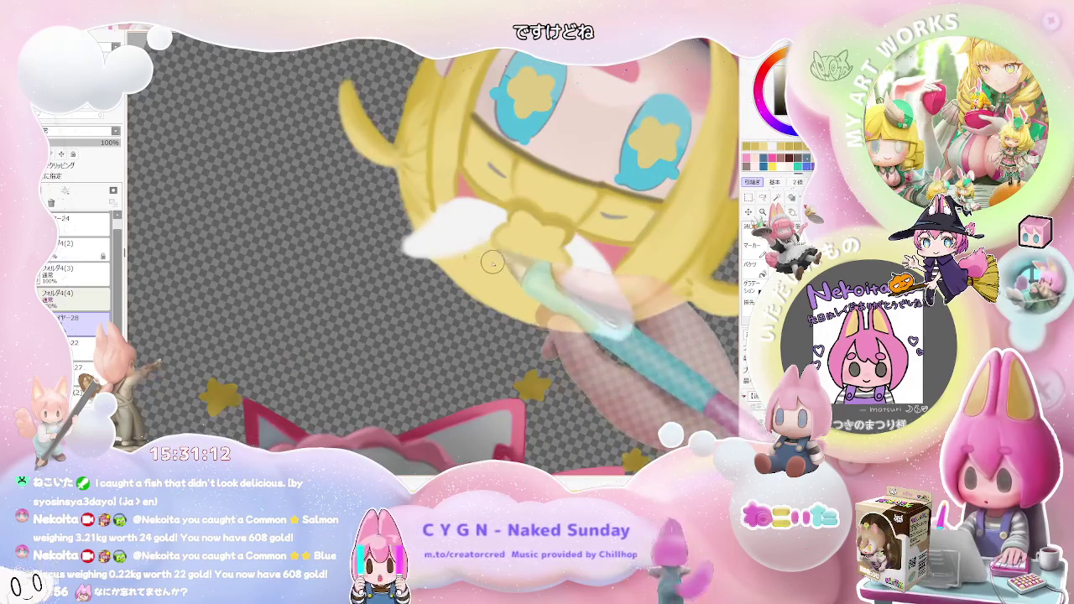
pyautogui.scroll(-3, 492, 263)
pyautogui.scroll(-2, 601, 307)
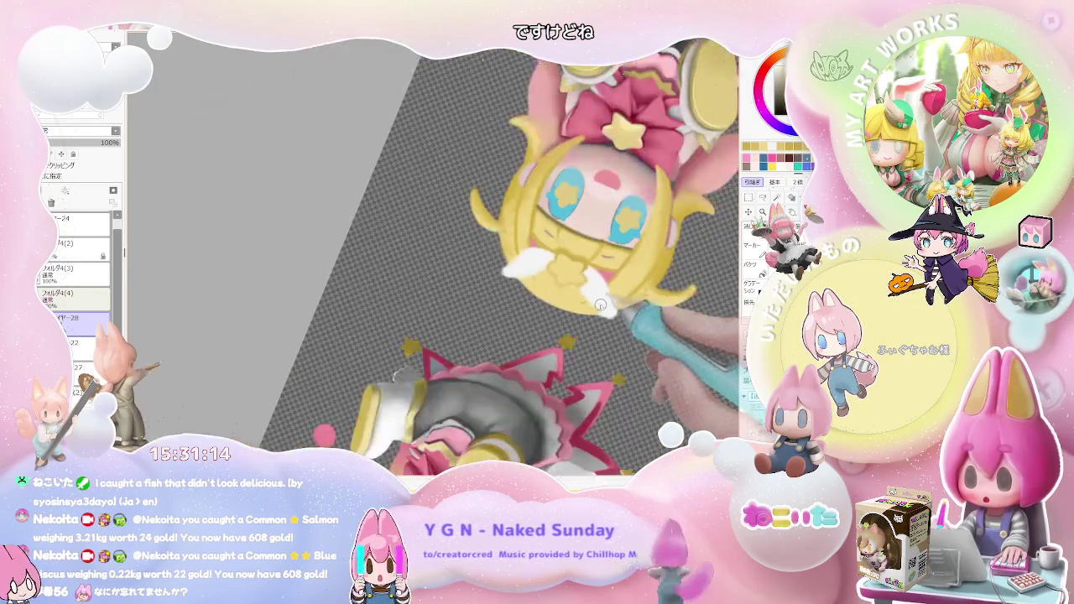
pyautogui.scroll(3, 601, 308)
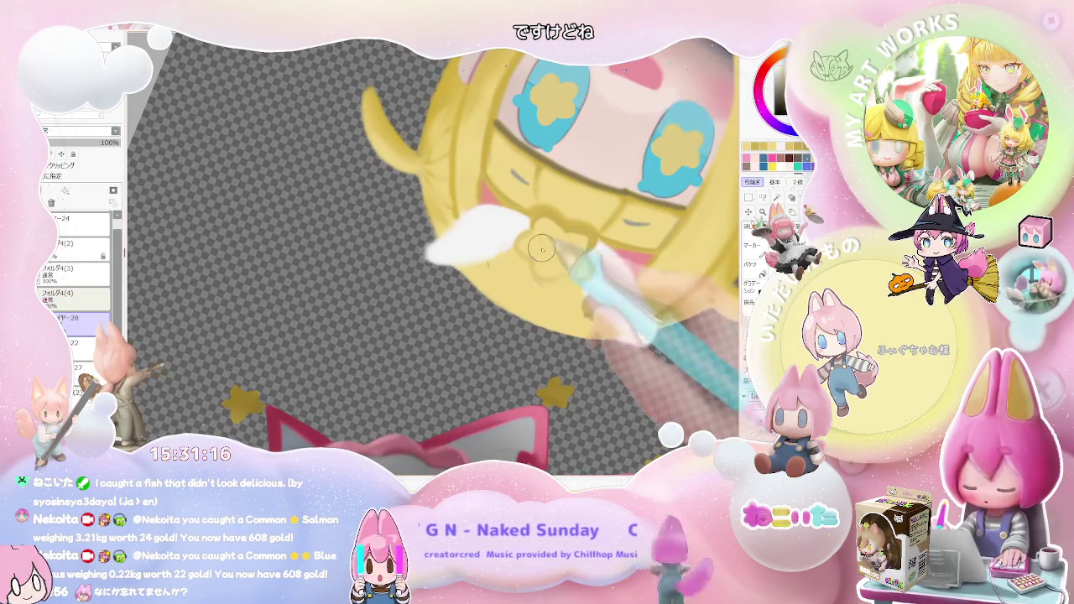
pyautogui.scroll(-2, 621, 280)
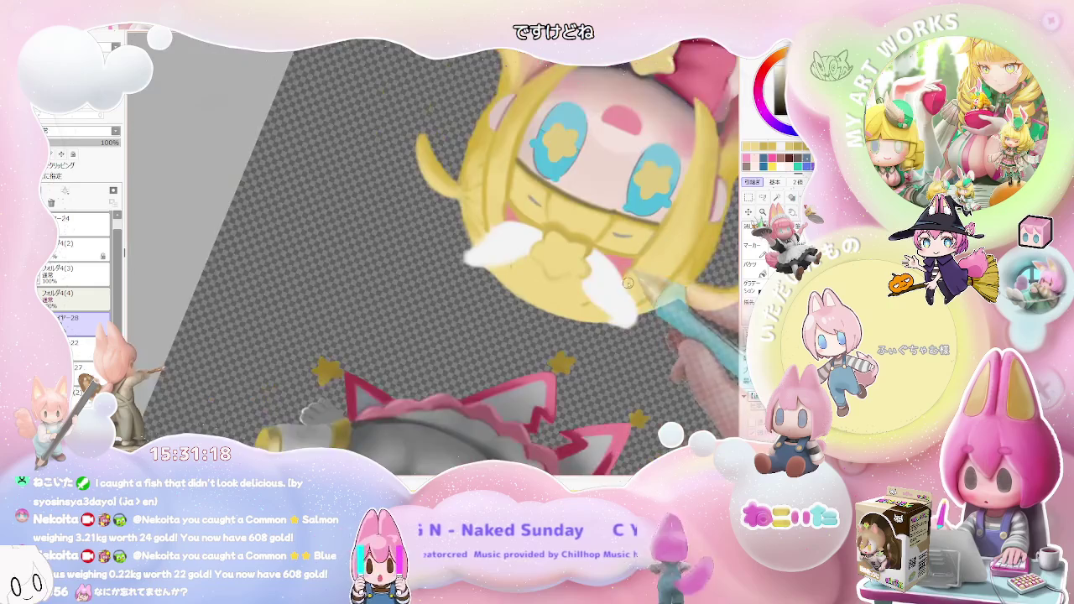
pyautogui.moveTo(621, 281); pyautogui.dragTo(505, 290)
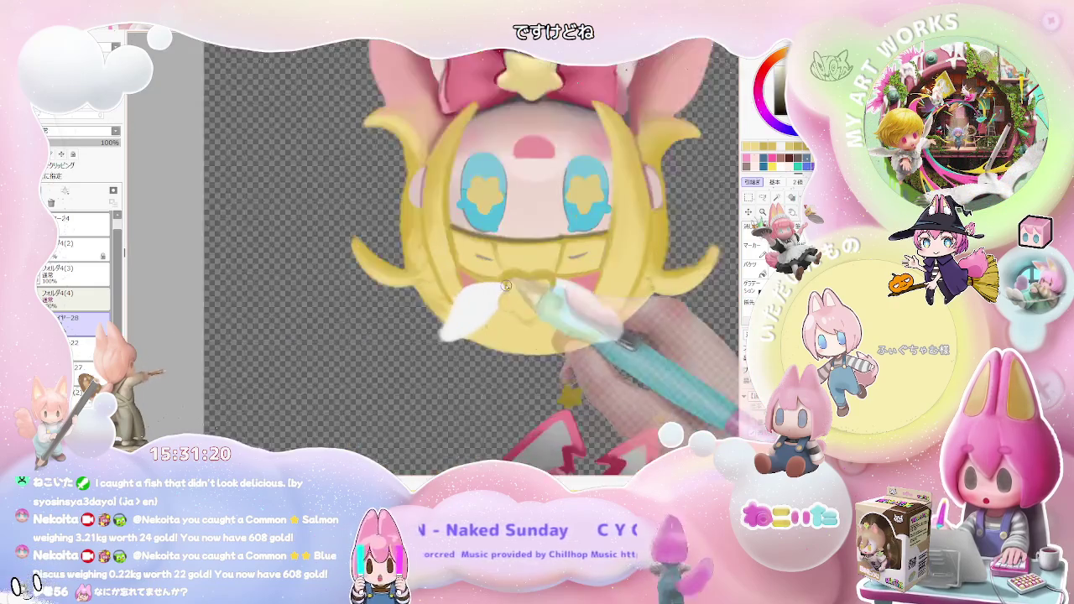
pyautogui.scroll(2, 504, 290)
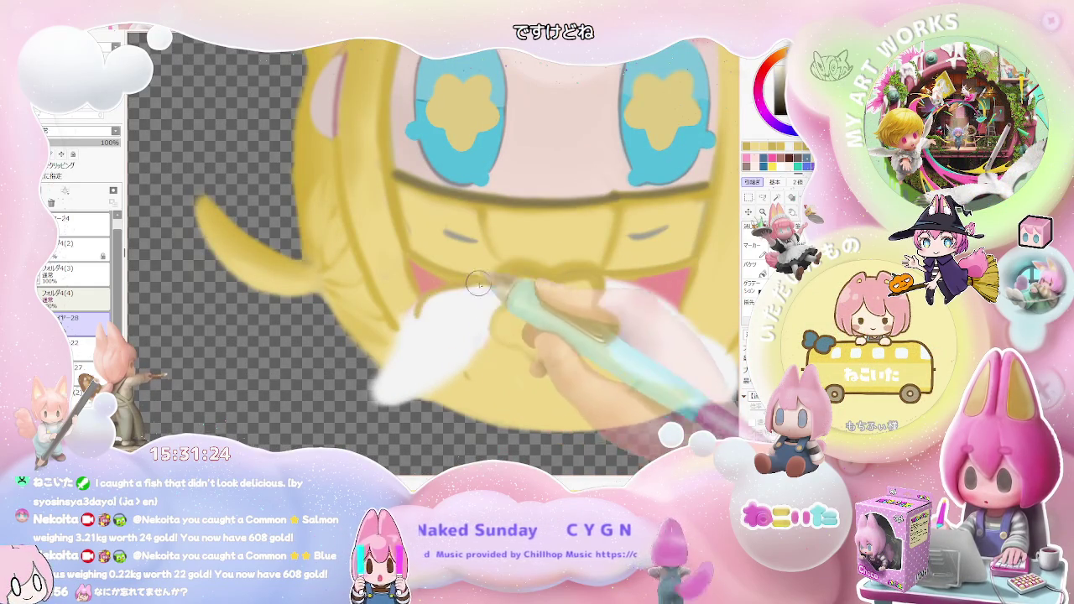
# Check brush size and density, then paint a small pink swirl on the clip's left white wing
pyautogui.rightClick(402, 311)
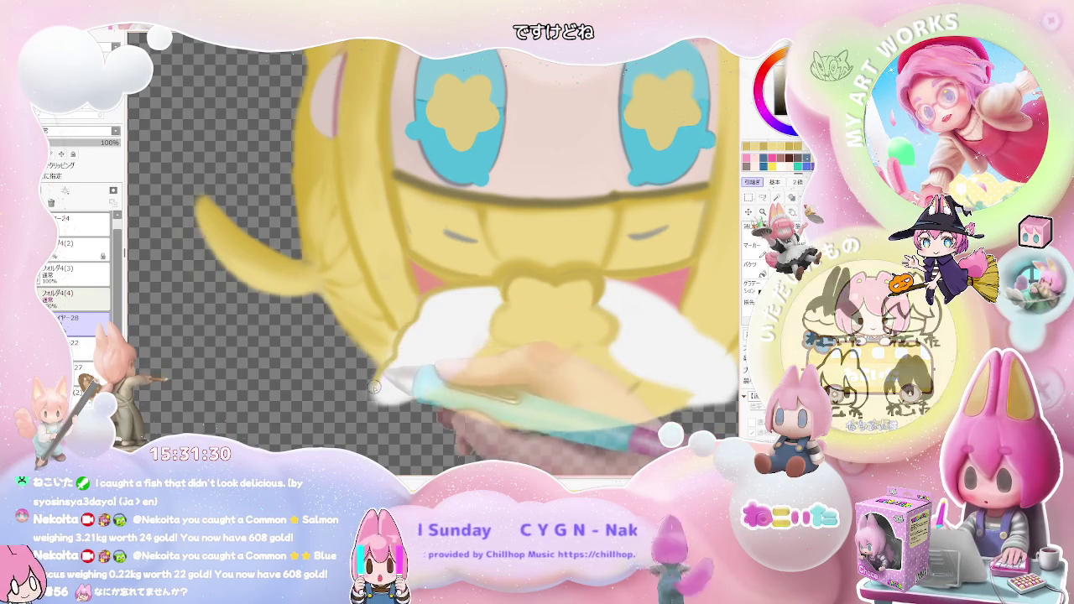
pyautogui.scroll(-1, 394, 359)
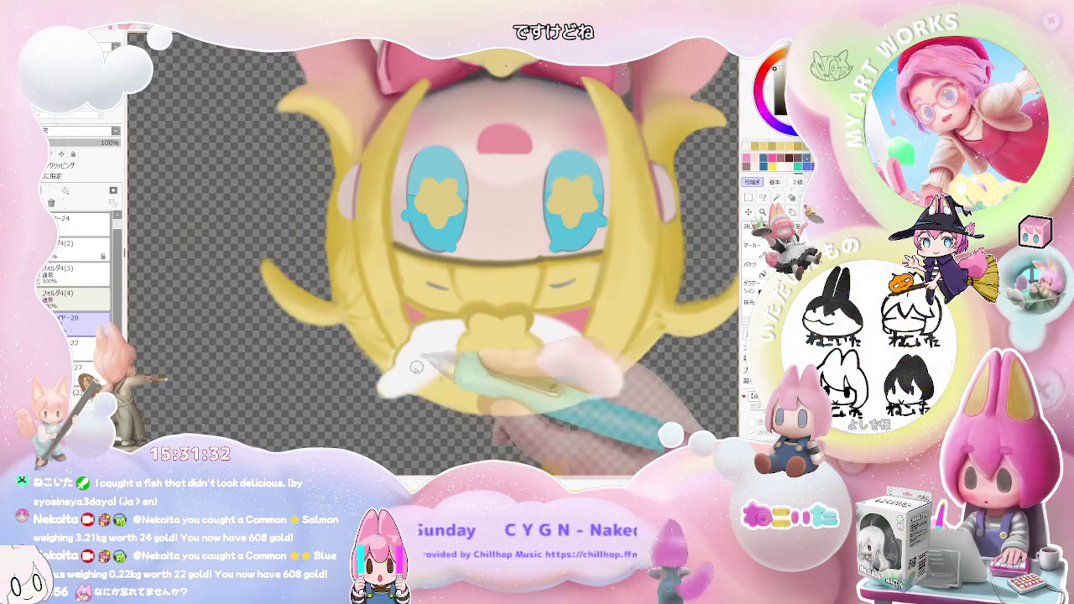
pyautogui.scroll(1, 411, 368)
pyautogui.scroll(-1, 447, 364)
pyautogui.scroll(-1, 447, 363)
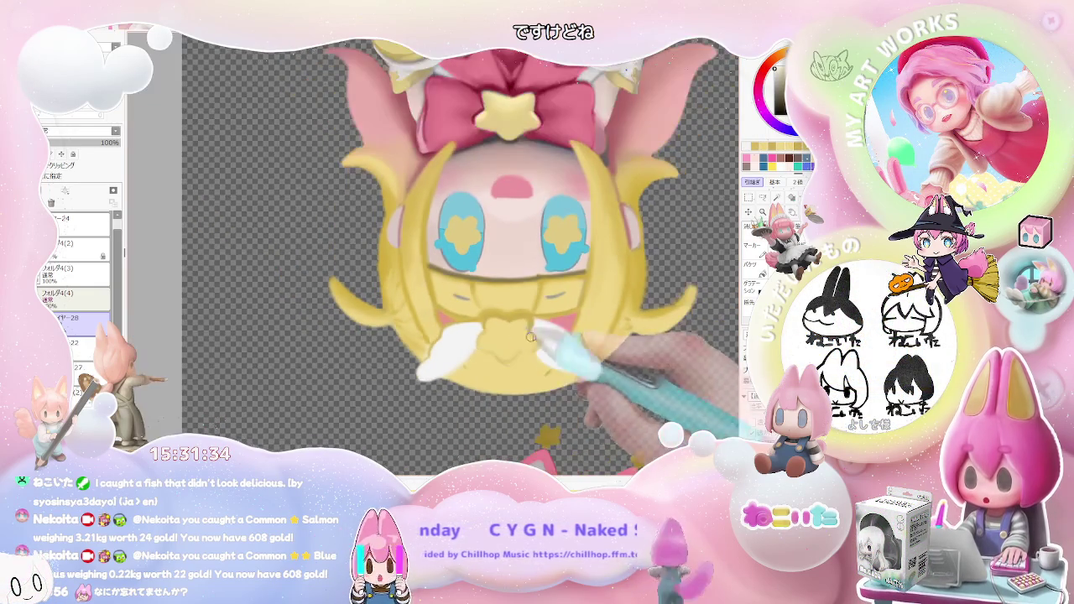
pyautogui.scroll(1, 460, 327)
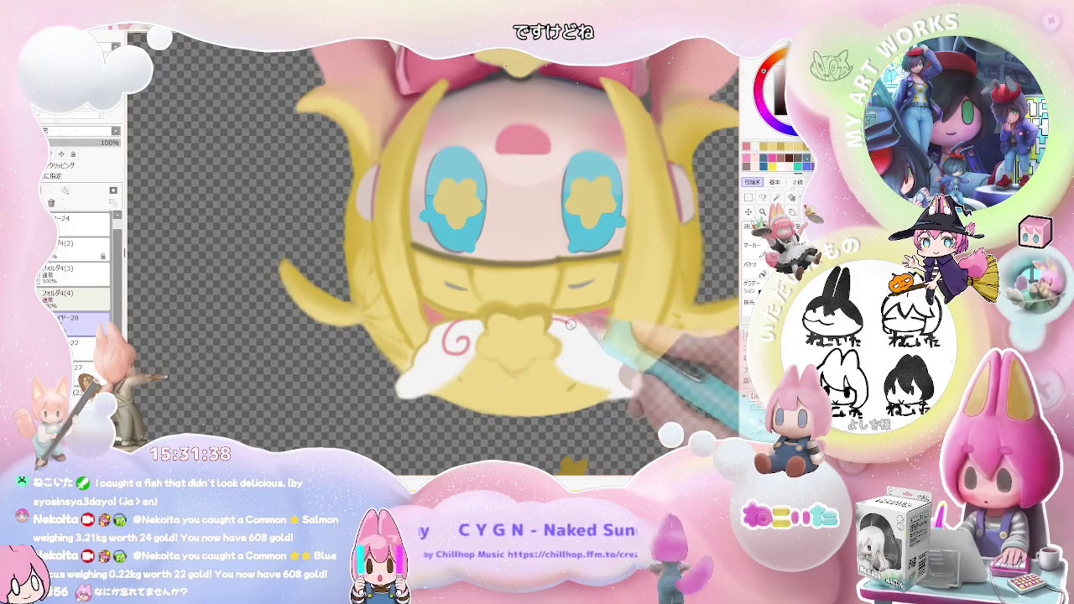
# Paint a matching pink swirl on the clip's right white wing, undoing one stray stroke
pyautogui.scroll(-1, 568, 323)
pyautogui.press('End')
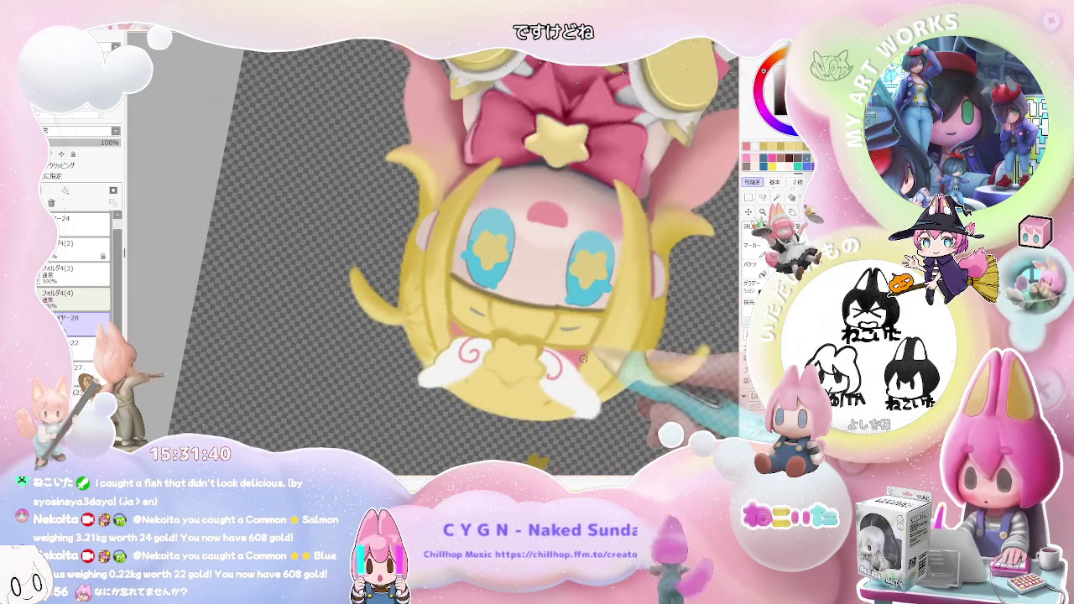
pyautogui.press('End')
pyautogui.scroll(-1, 583, 359)
pyautogui.scroll(-1, 583, 359)
pyautogui.scroll(-1, 585, 364)
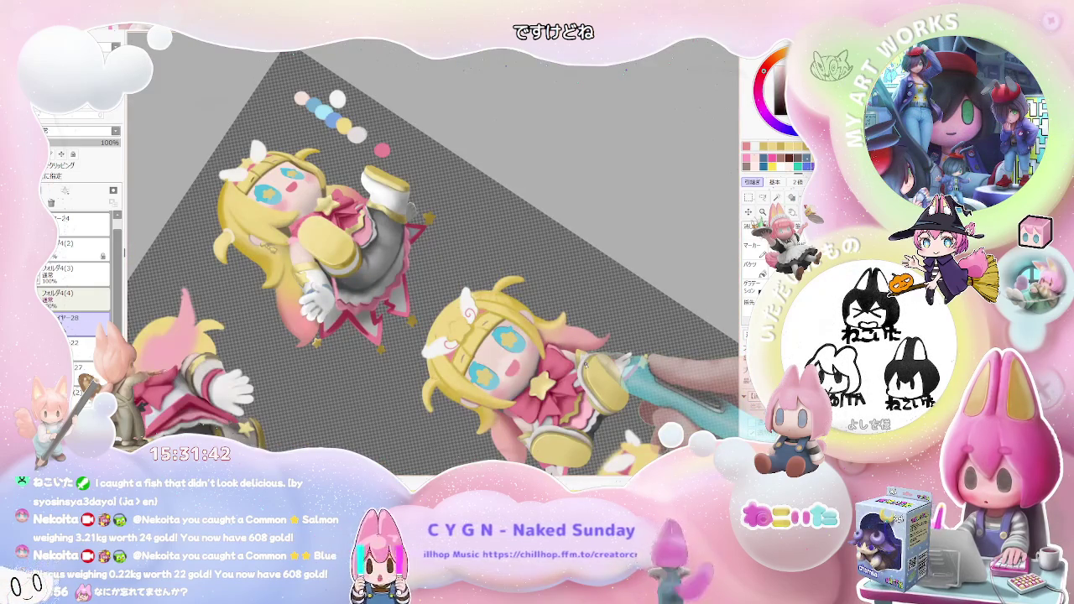
pyautogui.scroll(1, 585, 365)
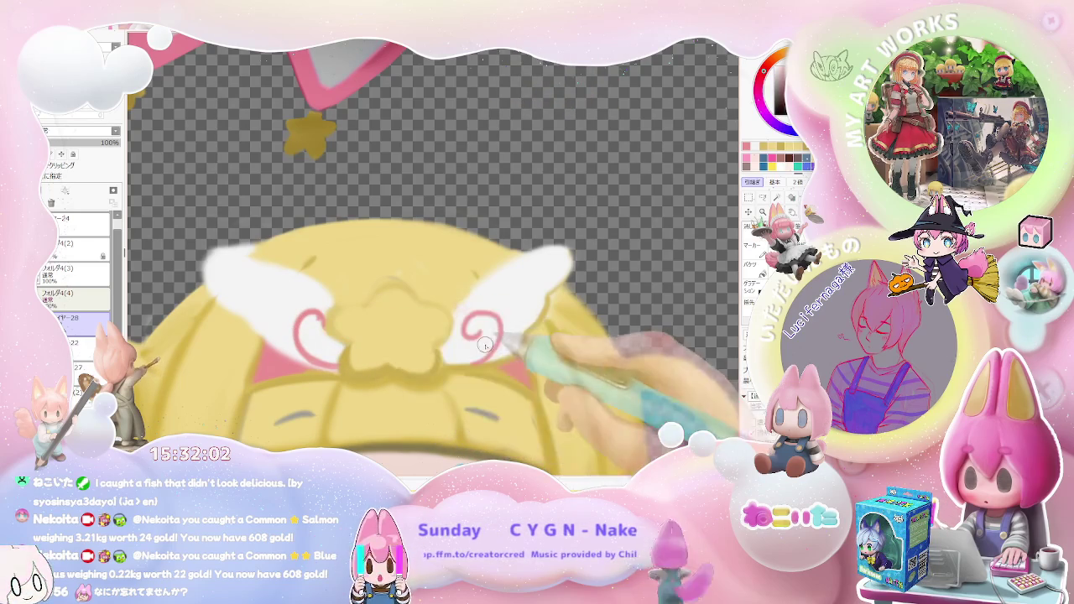
pyautogui.scroll(-1, 312, 331)
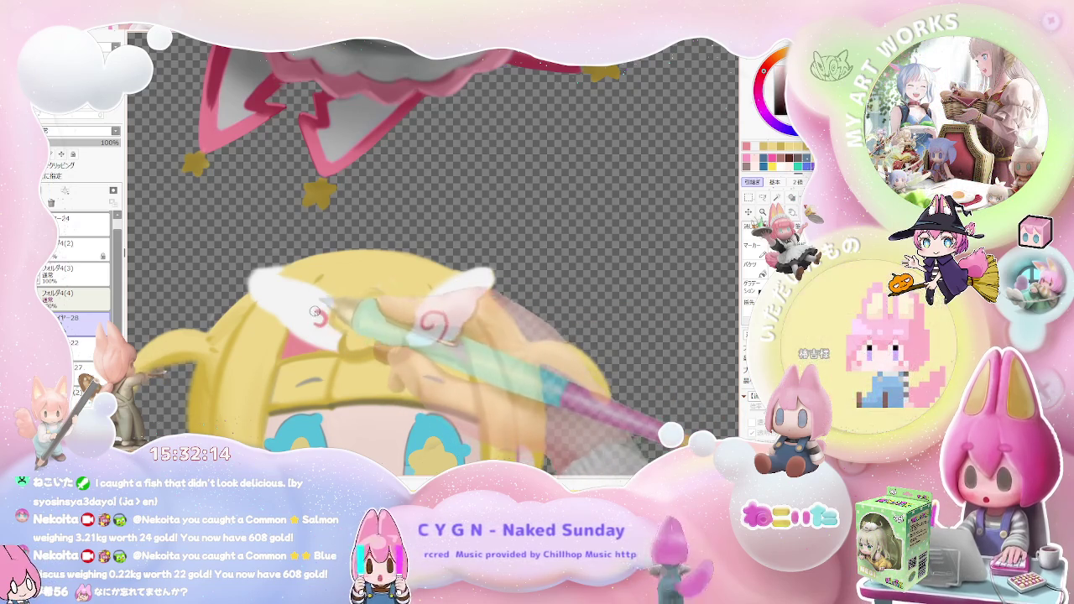
pyautogui.hotkey('ctrl', 'z')
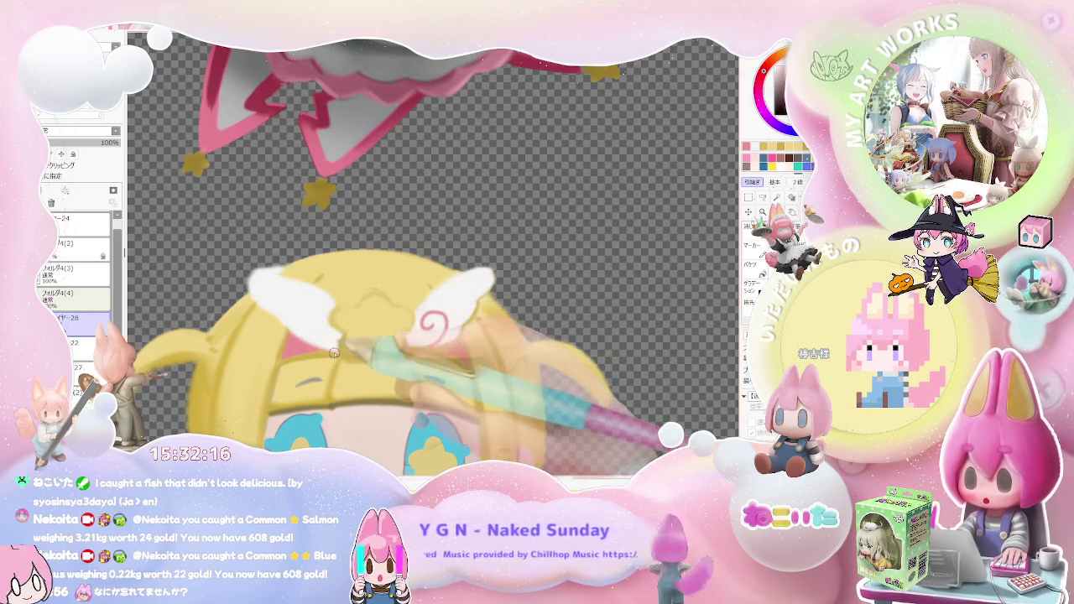
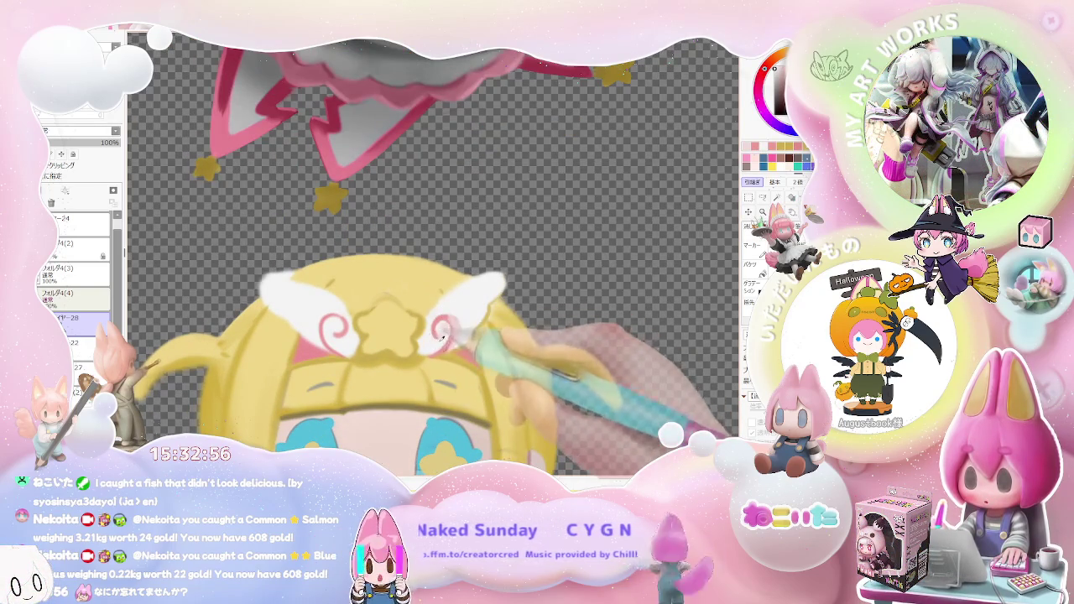
# Zoom in close on the headband and repaint the edges of the white wing ornaments
pyautogui.scroll(-1, 442, 338)
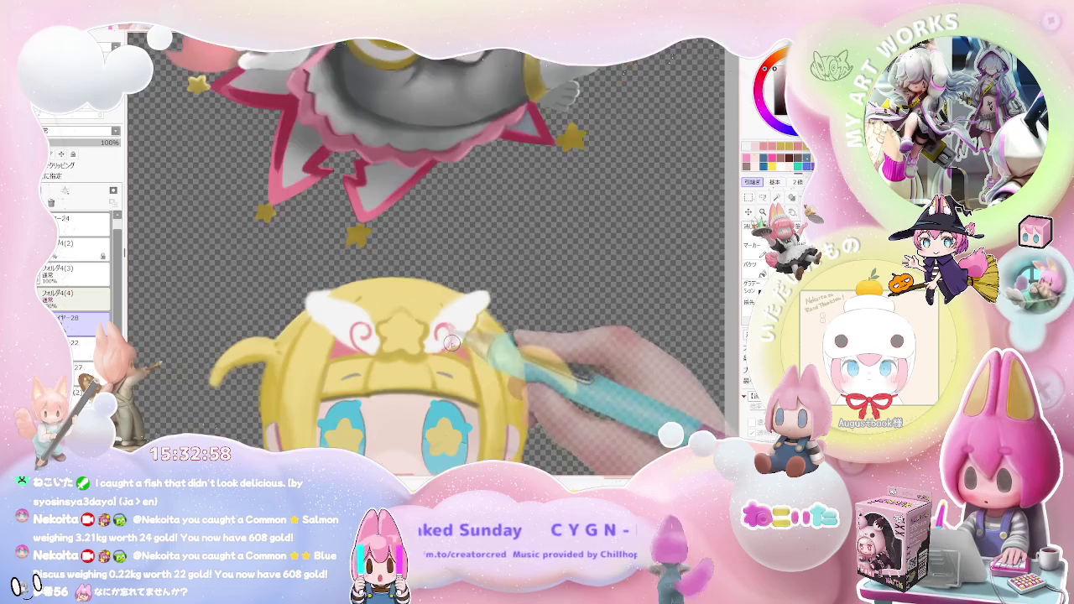
pyautogui.scroll(-1, 484, 335)
pyautogui.scroll(-1, 484, 334)
pyautogui.scroll(1, 436, 336)
pyautogui.scroll(1, 394, 336)
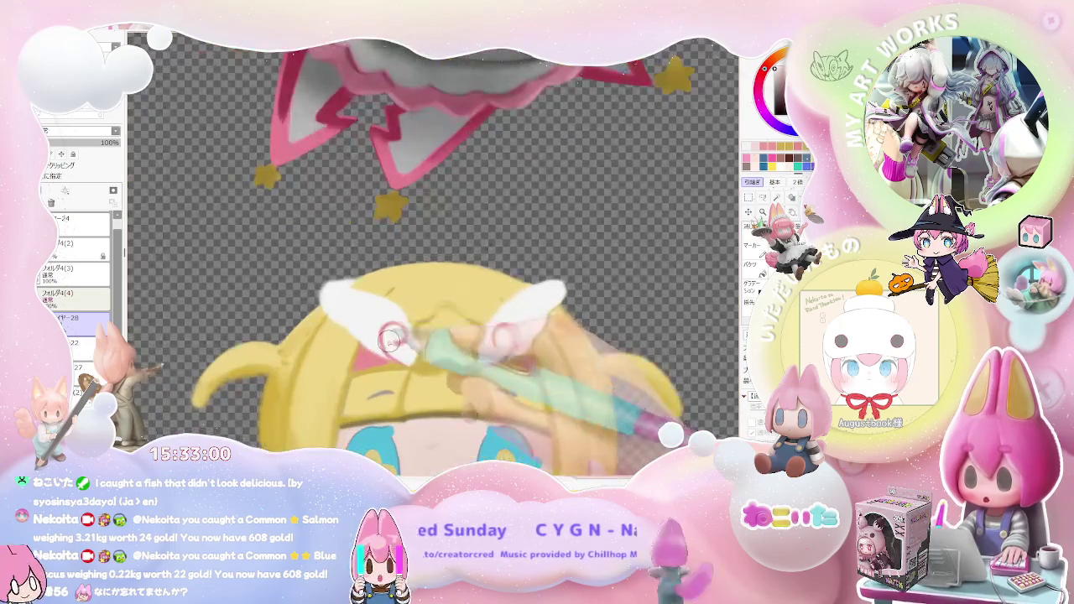
pyautogui.scroll(-1, 397, 336)
pyautogui.scroll(1, 396, 331)
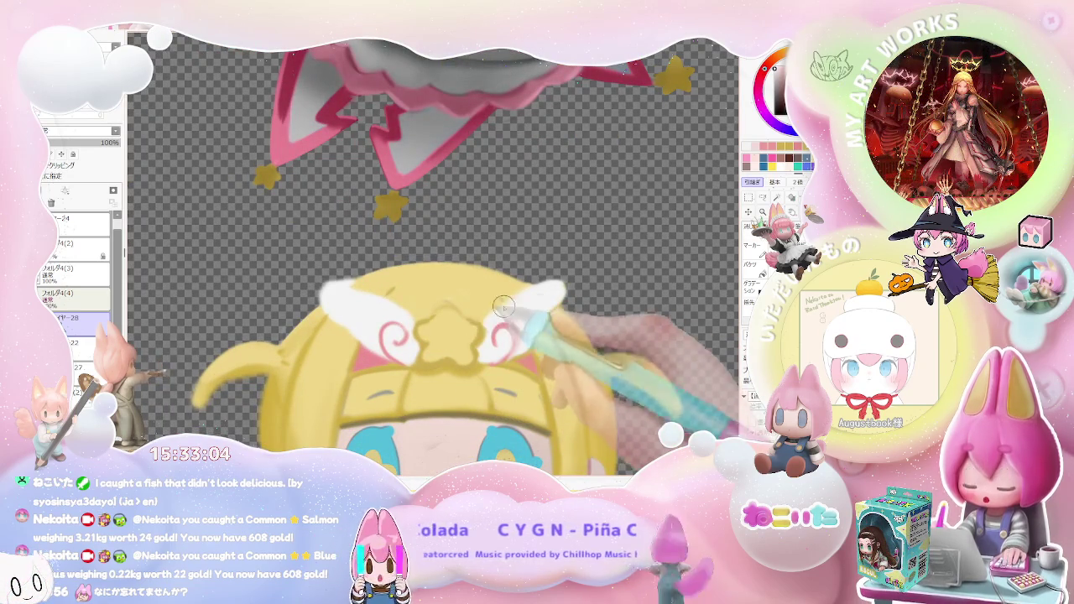
pyautogui.scroll(-1, 535, 296)
pyautogui.scroll(-1, 587, 319)
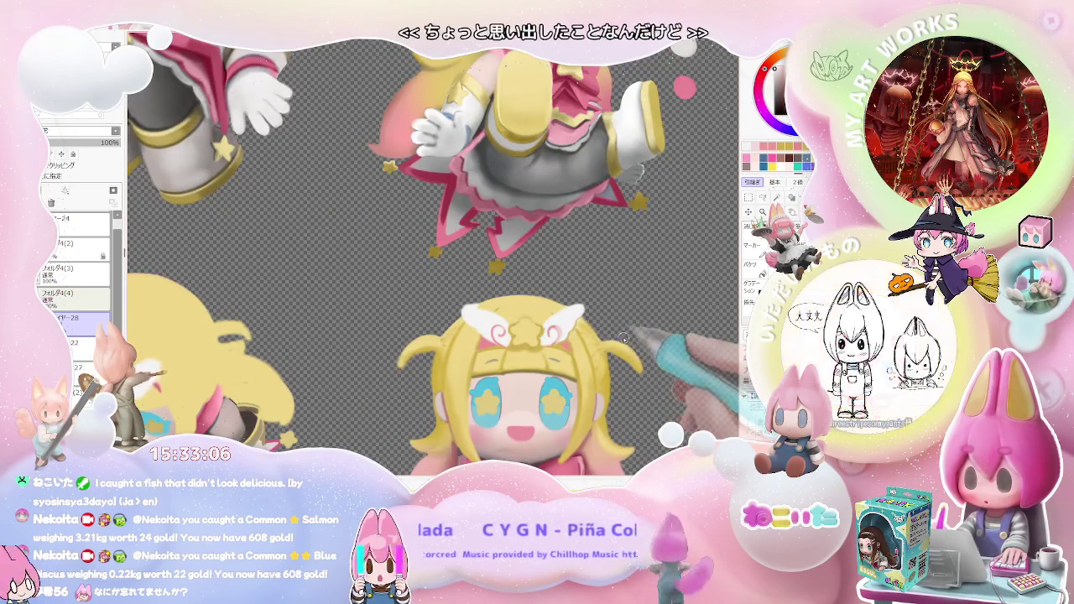
pyautogui.scroll(2, 608, 337)
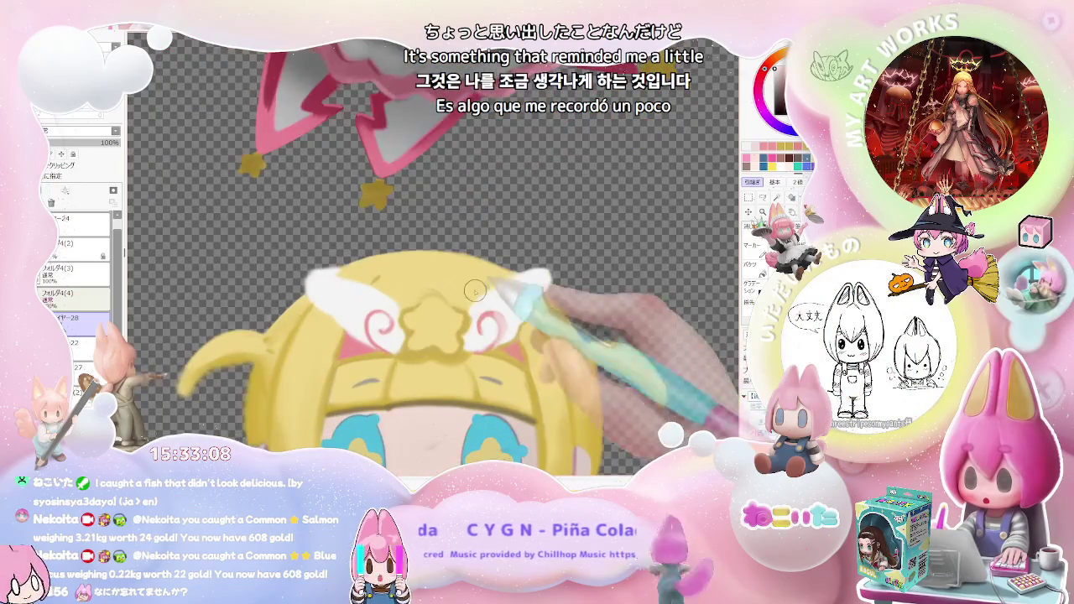
pyautogui.scroll(2, 481, 290)
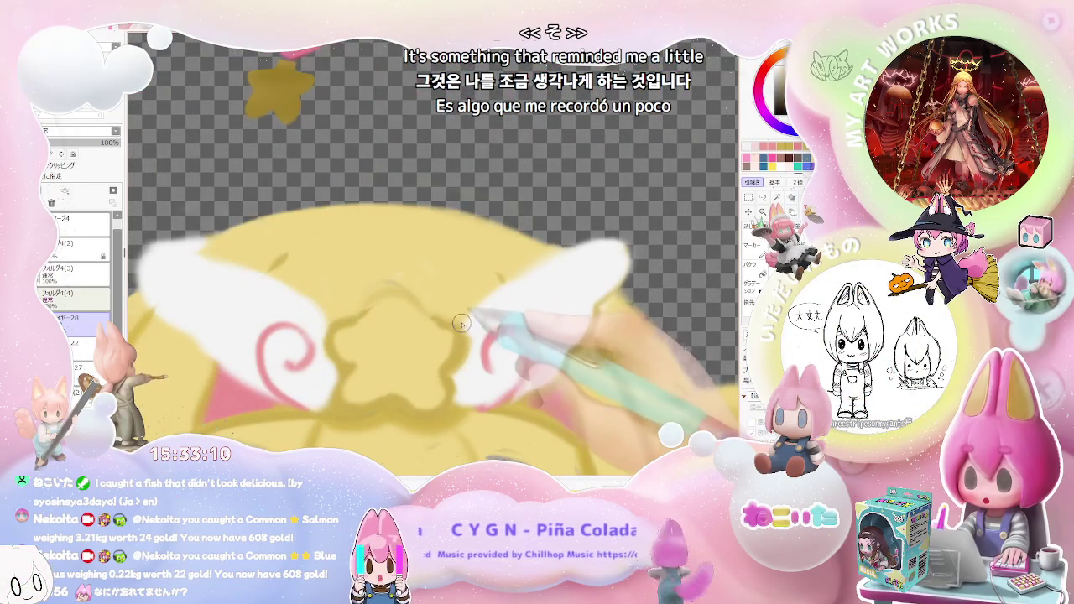
pyautogui.scroll(-1, 588, 314)
pyautogui.scroll(-1, 646, 292)
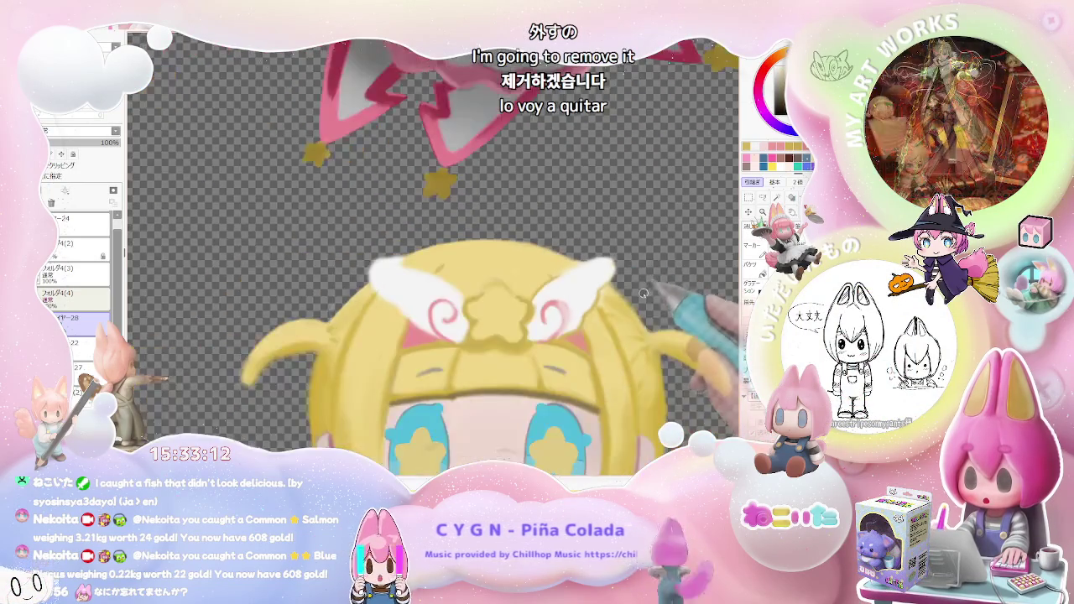
pyautogui.scroll(-1, 639, 302)
pyautogui.scroll(2, 511, 302)
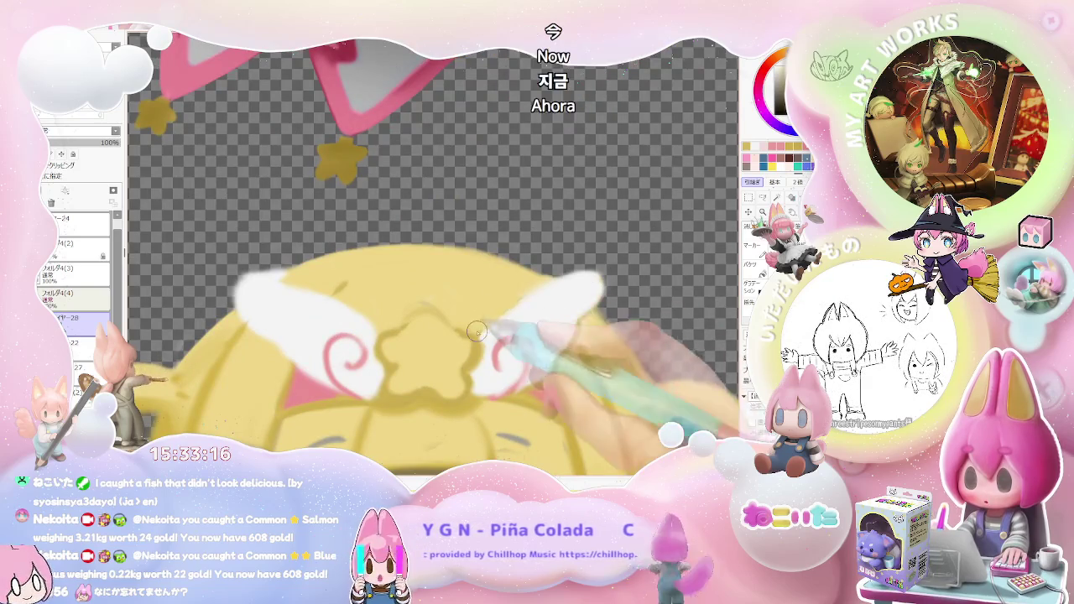
# Reshape the pink swirls inside the white wings to match the cleaned-up edges
pyautogui.scroll(-1, 529, 312)
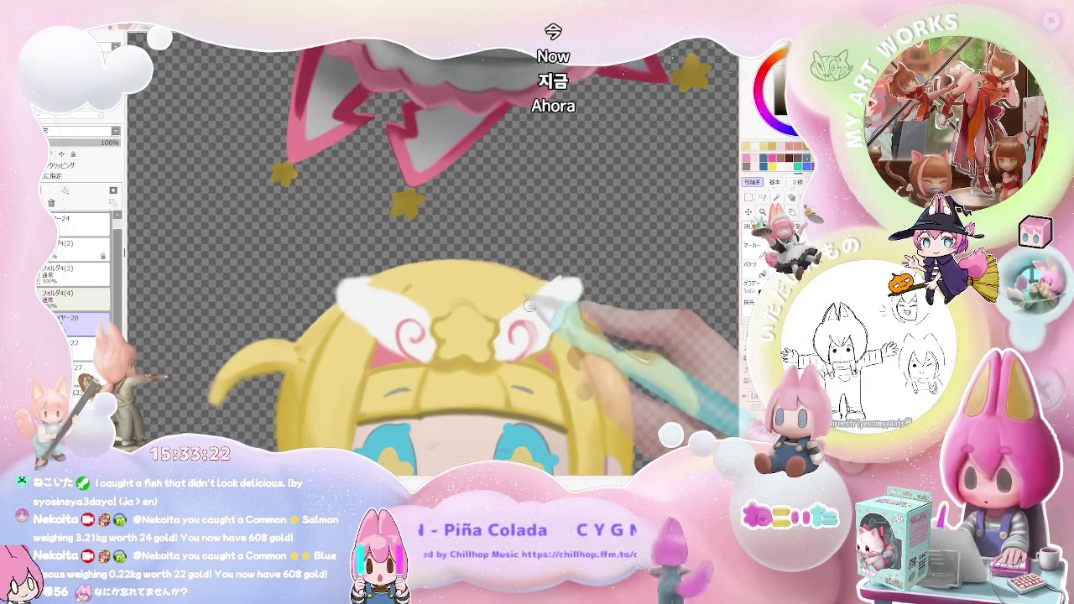
pyautogui.scroll(-2, 518, 307)
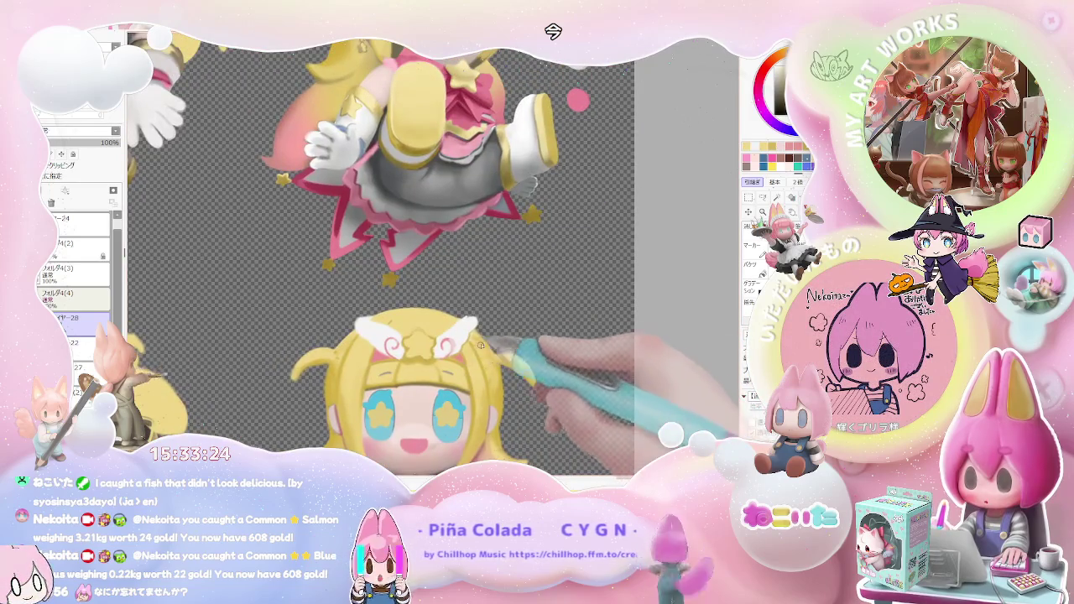
pyautogui.scroll(2, 474, 350)
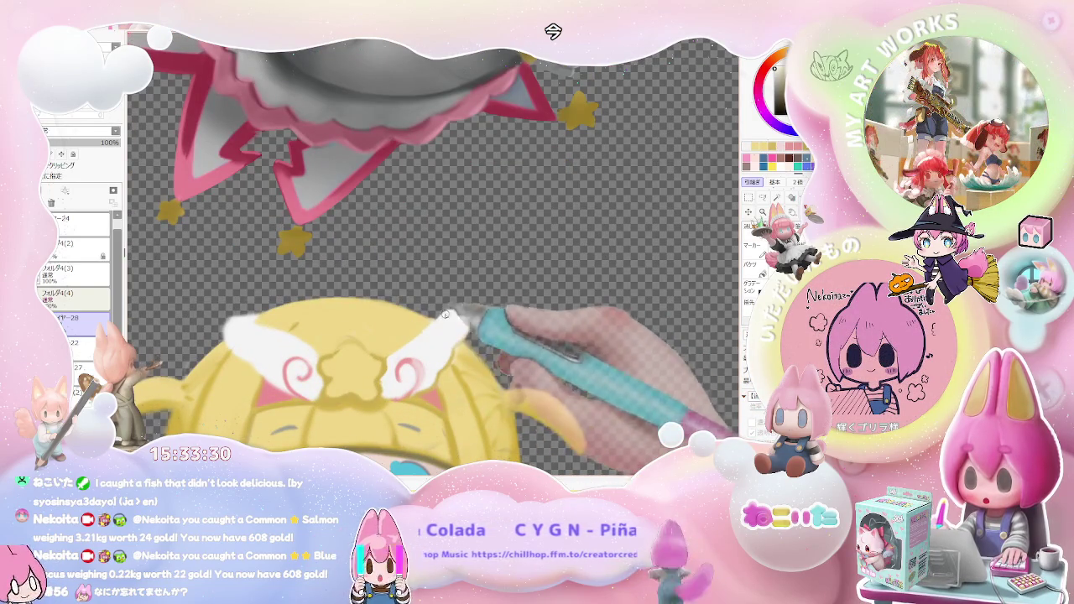
pyautogui.scroll(-2, 454, 326)
pyautogui.scroll(-1, 457, 329)
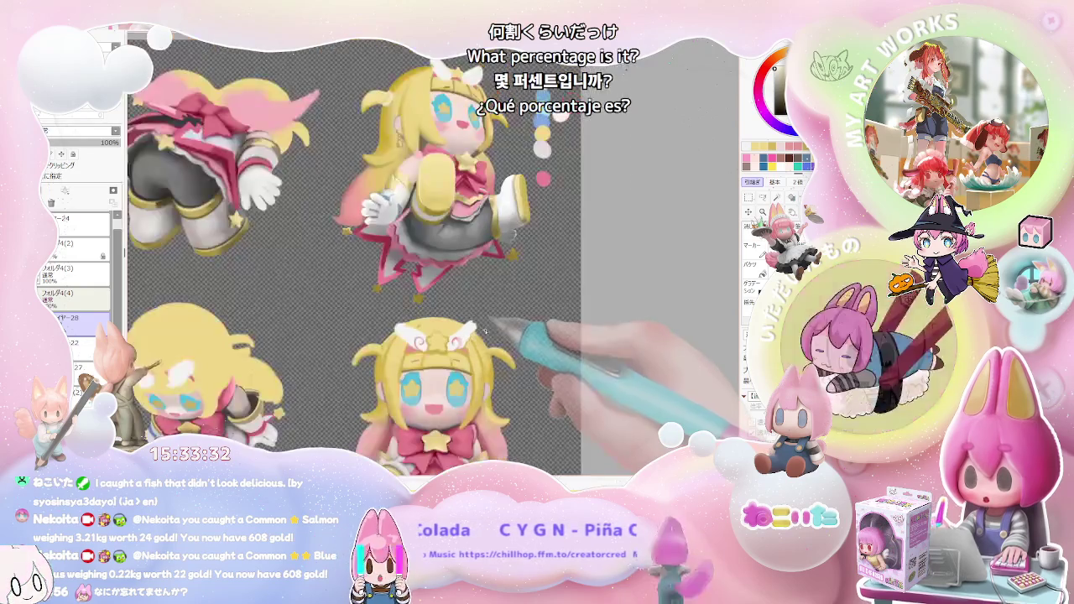
pyautogui.scroll(2, 476, 340)
pyautogui.scroll(2, 476, 340)
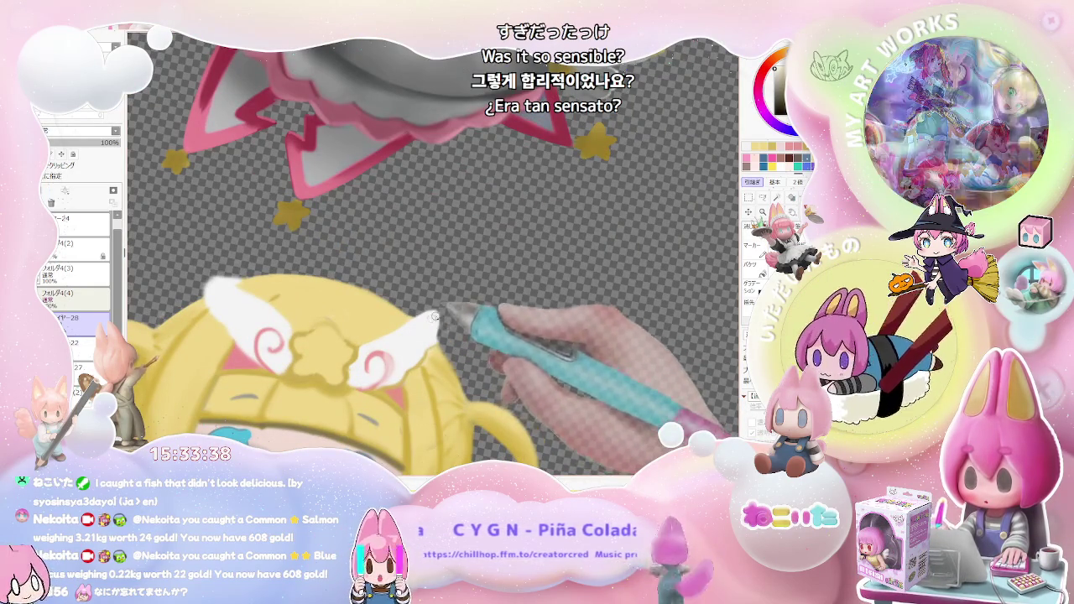
pyautogui.scroll(1, 433, 355)
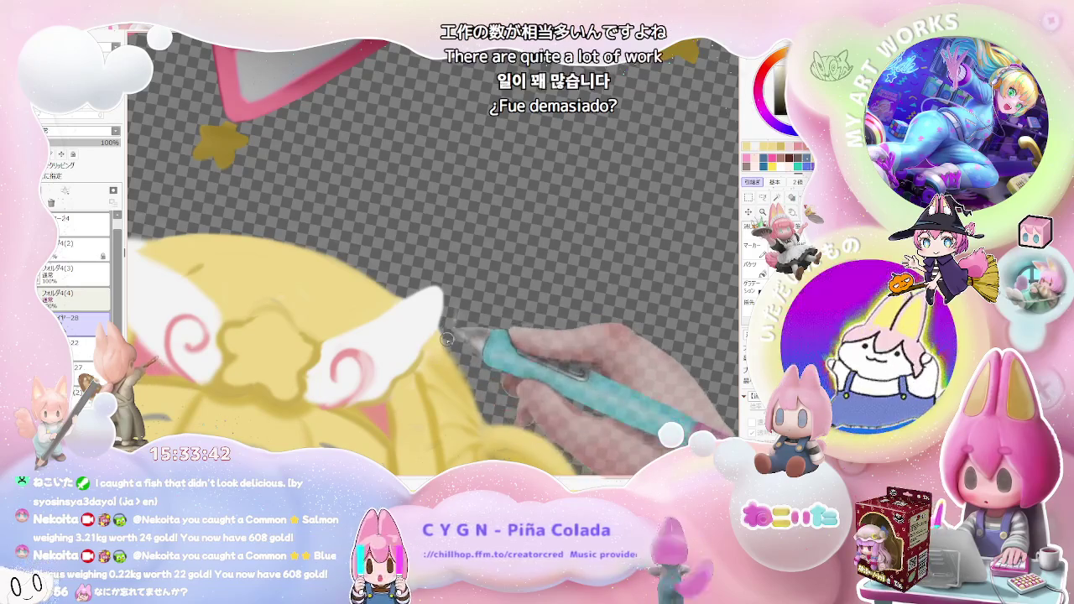
pyautogui.scroll(-1, 454, 330)
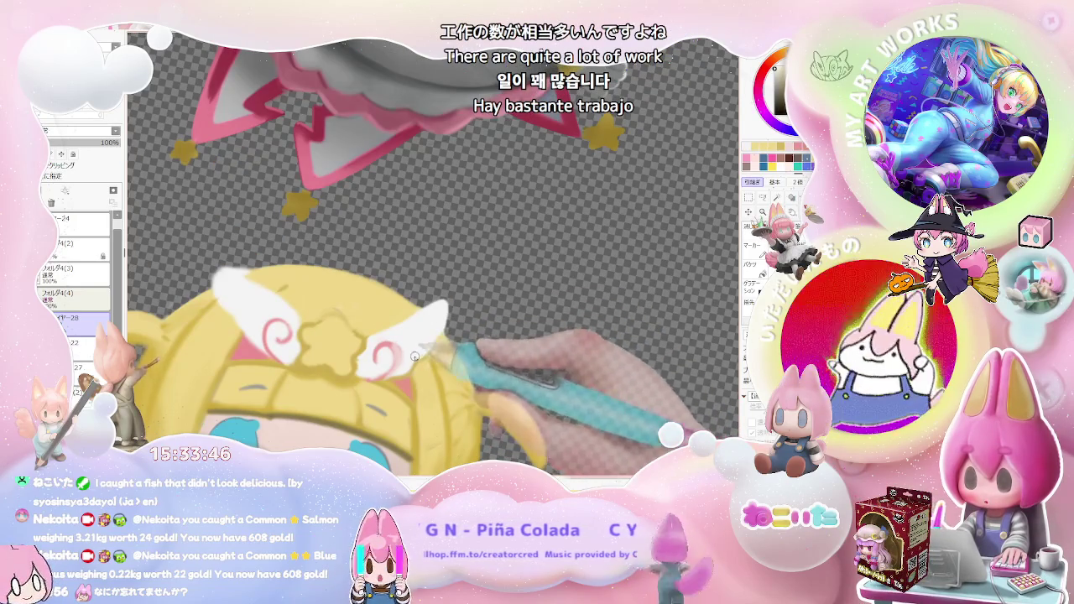
pyautogui.scroll(-1, 418, 355)
pyautogui.scroll(-1, 428, 354)
pyautogui.scroll(-1, 463, 352)
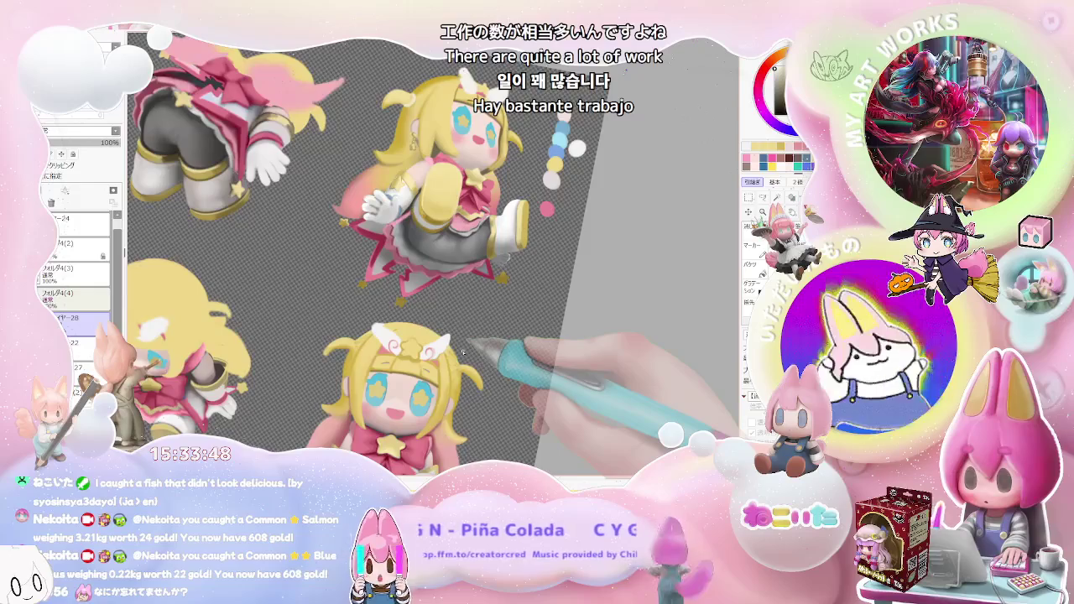
# Smooth the left white wing's outline and shade soft pink around the swirls of both wings
pyautogui.scroll(1, 462, 352)
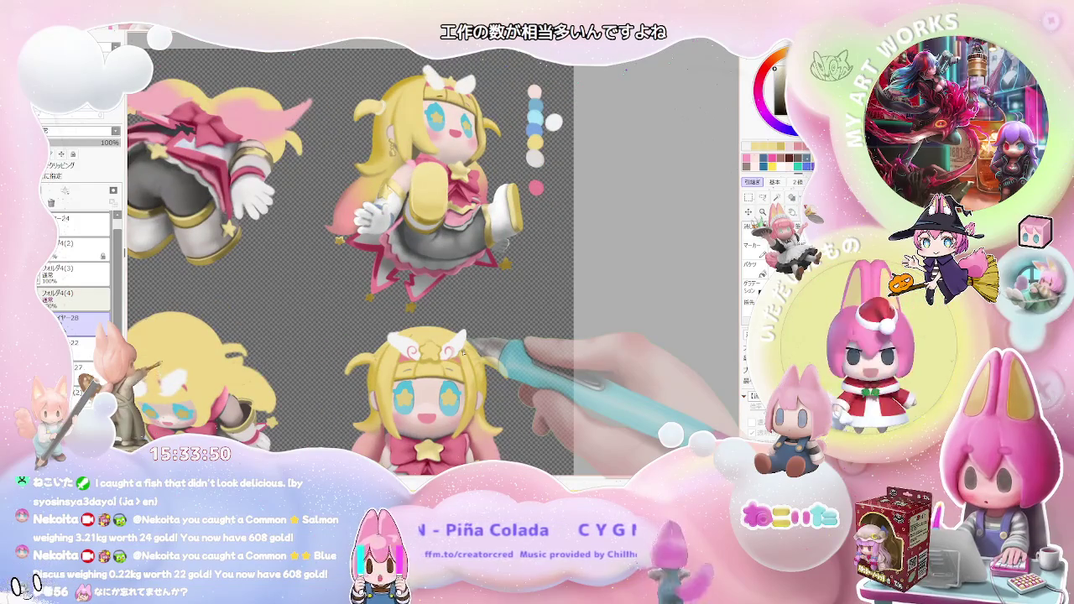
pyautogui.scroll(1, 462, 353)
pyautogui.scroll(1, 376, 341)
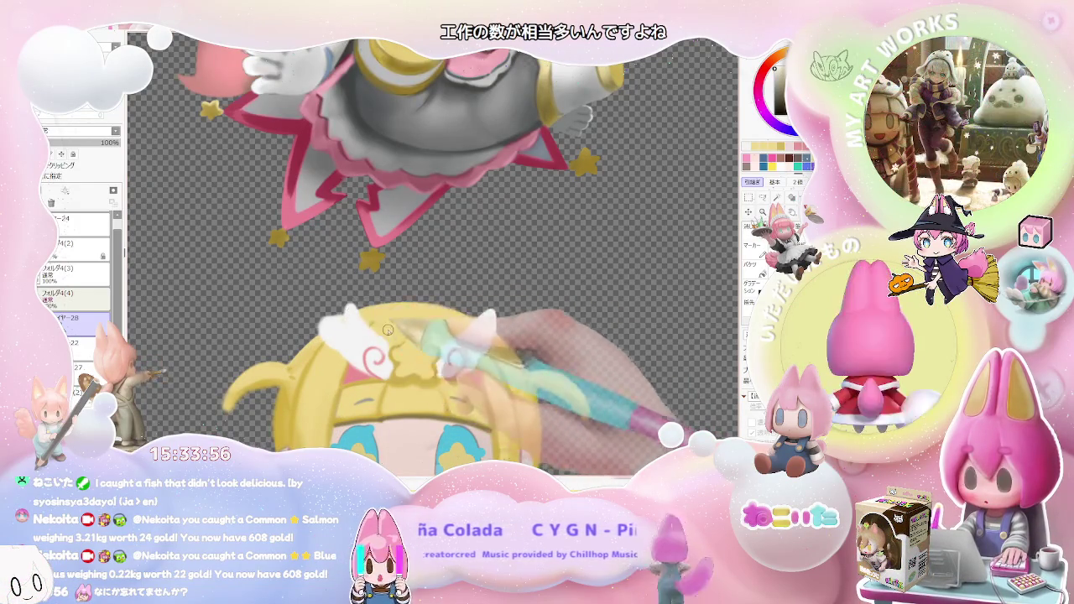
pyautogui.scroll(-1, 378, 325)
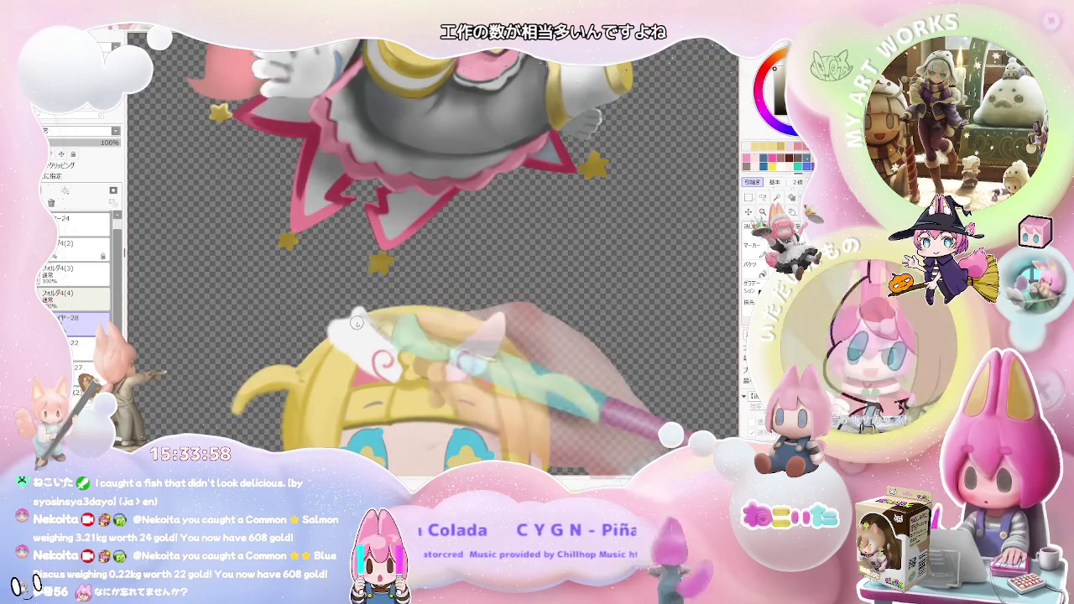
pyautogui.scroll(1, 384, 337)
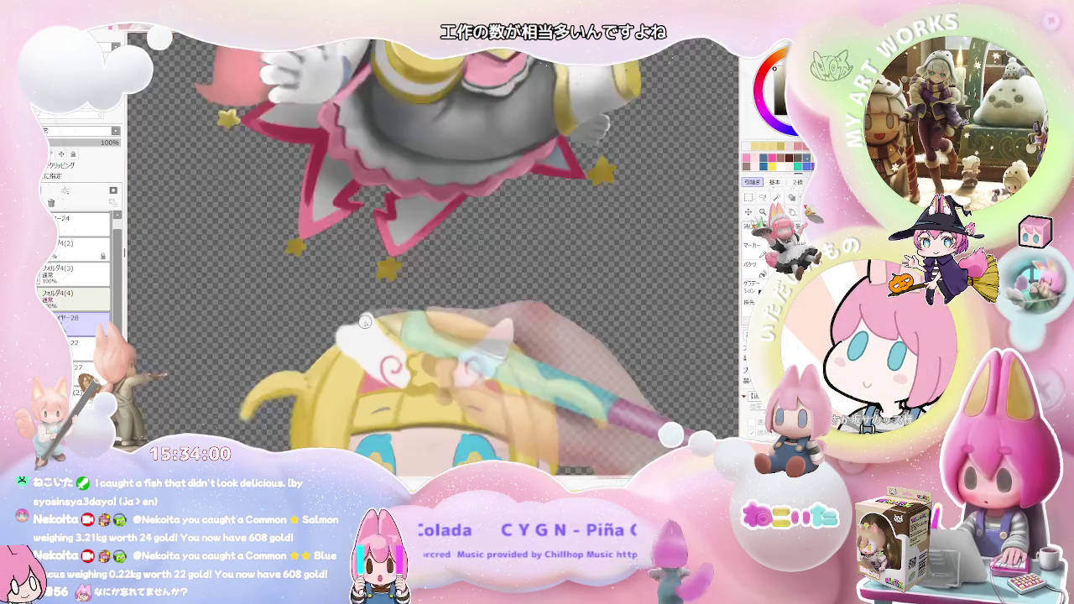
pyautogui.scroll(1, 373, 325)
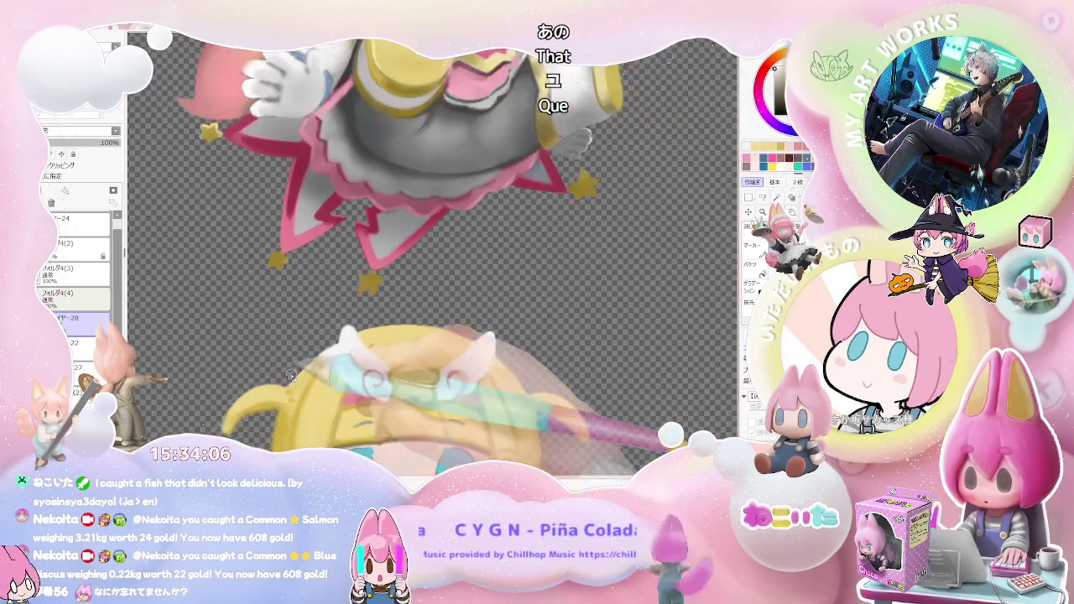
pyautogui.scroll(-3, 238, 385)
pyautogui.scroll(2, 529, 370)
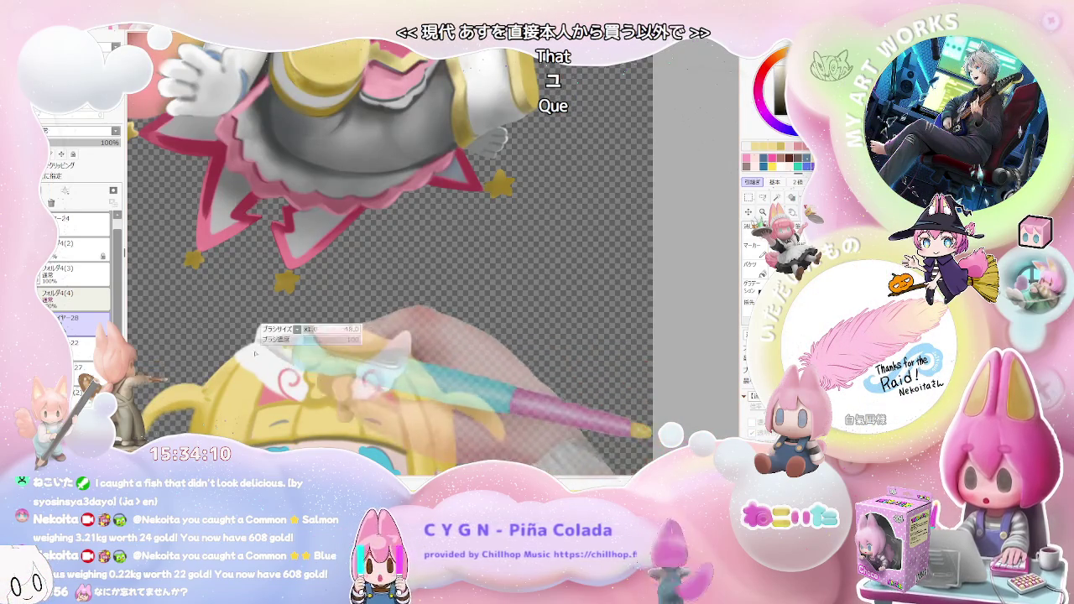
pyautogui.scroll(2, 255, 333)
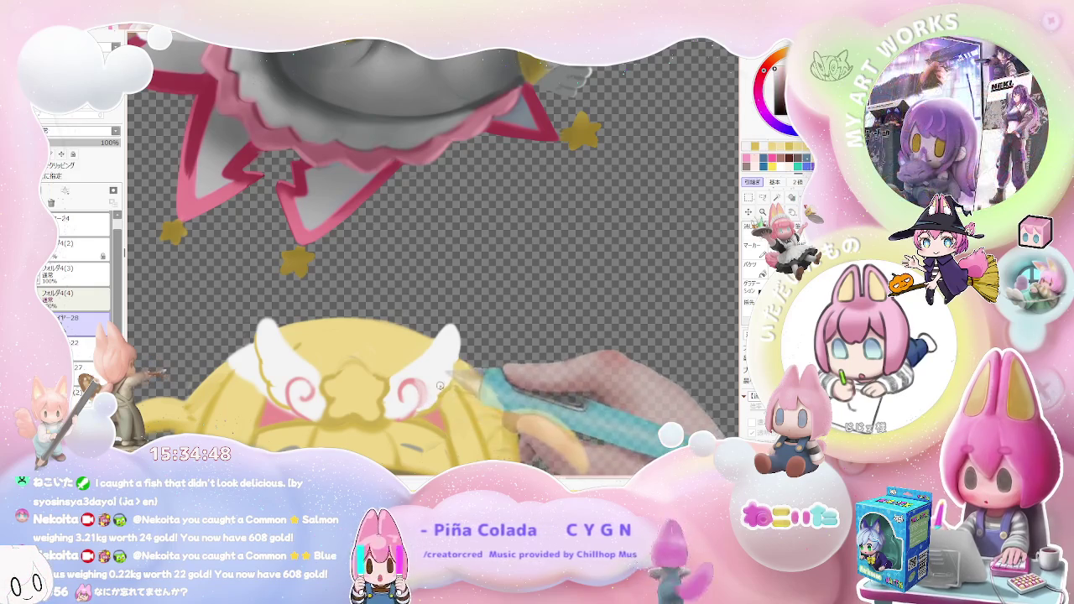
# Zoom out to survey the whole chibi figure and its winged headband
pyautogui.scroll(-1, 447, 370)
pyautogui.scroll(-1, 462, 381)
pyautogui.scroll(-1, 478, 398)
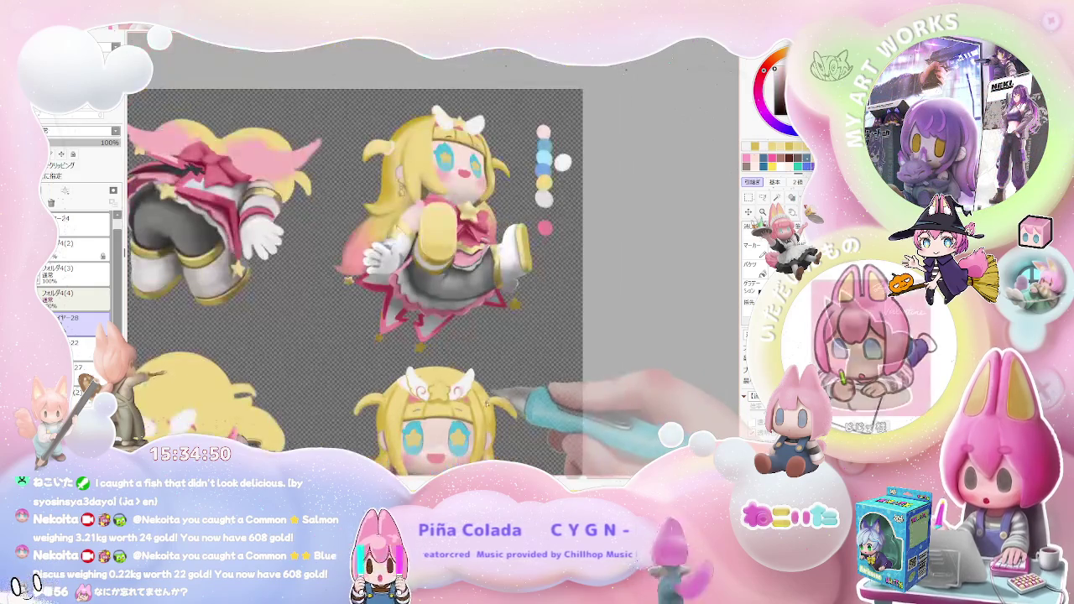
pyautogui.scroll(1, 432, 256)
pyautogui.scroll(1, 432, 256)
pyautogui.scroll(1, 432, 255)
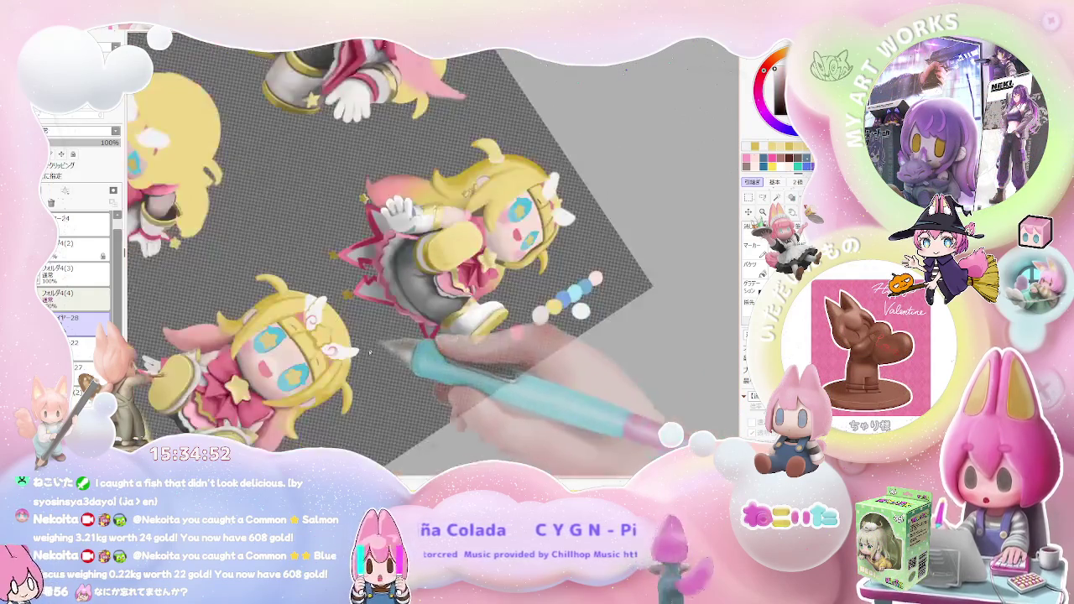
pyautogui.scroll(1, 432, 255)
pyautogui.scroll(2, 281, 322)
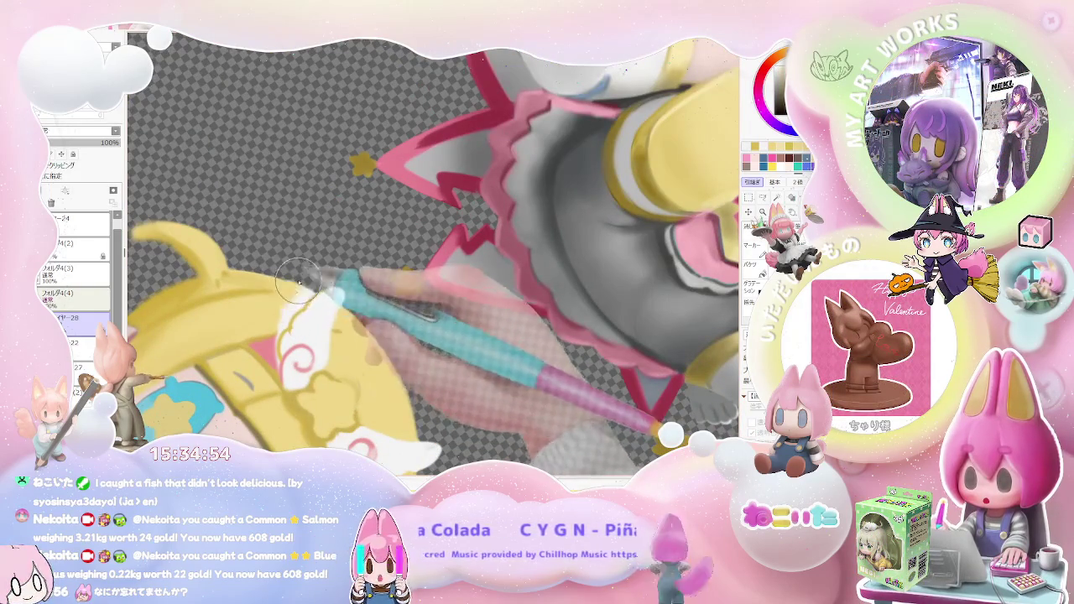
pyautogui.scroll(-2, 273, 327)
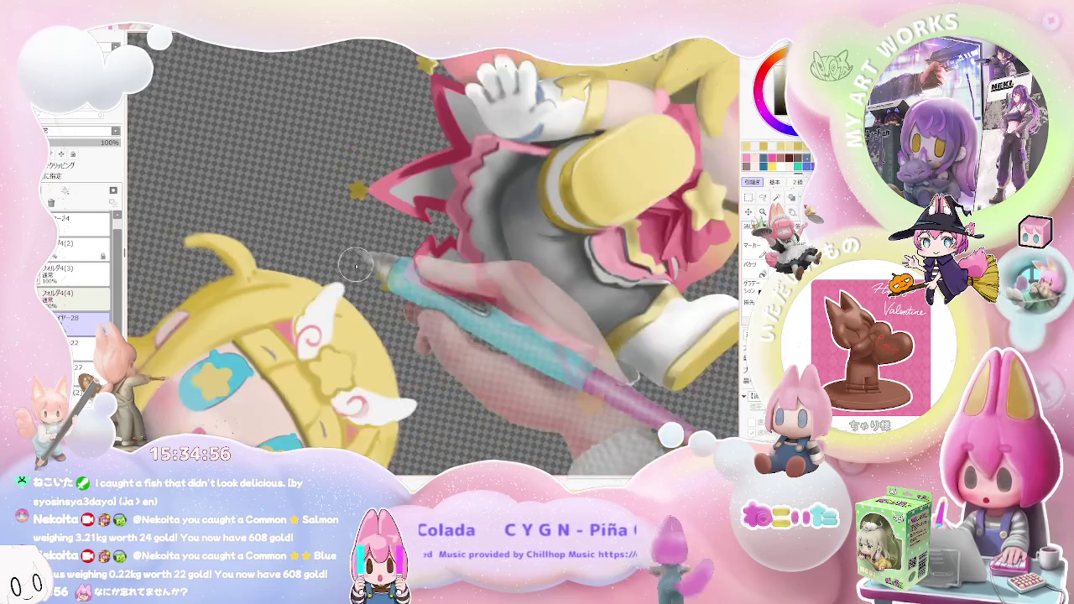
pyautogui.scroll(-1, 377, 327)
pyautogui.scroll(-1, 487, 324)
pyautogui.scroll(-1, 487, 325)
# Reset the canvas view upright, then tilt it to see the figures at an angle
pyautogui.press('Home')
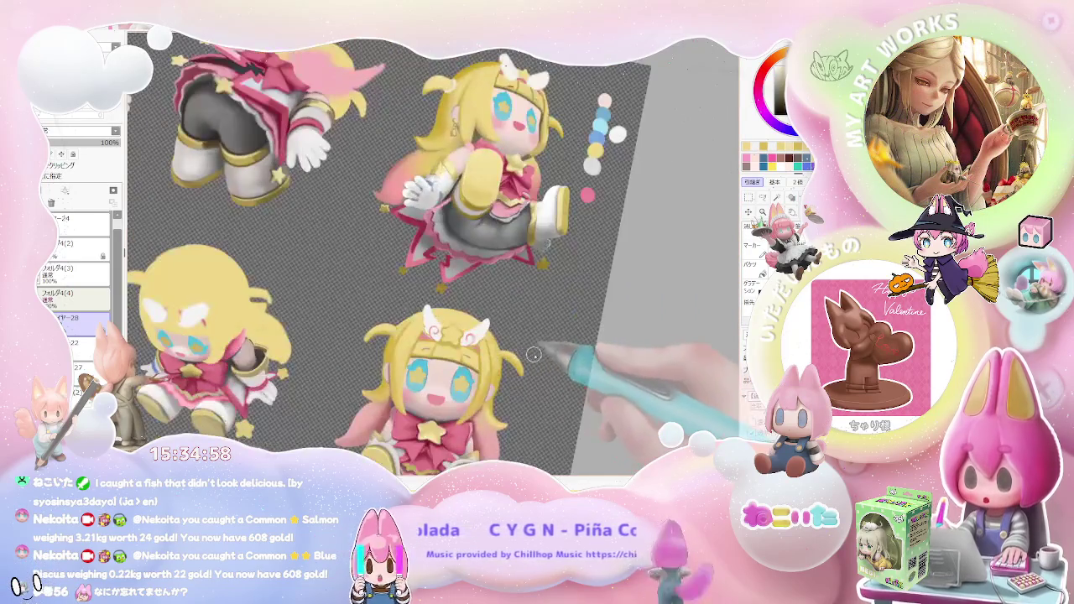
pyautogui.scroll(1, 519, 354)
pyautogui.scroll(2, 518, 353)
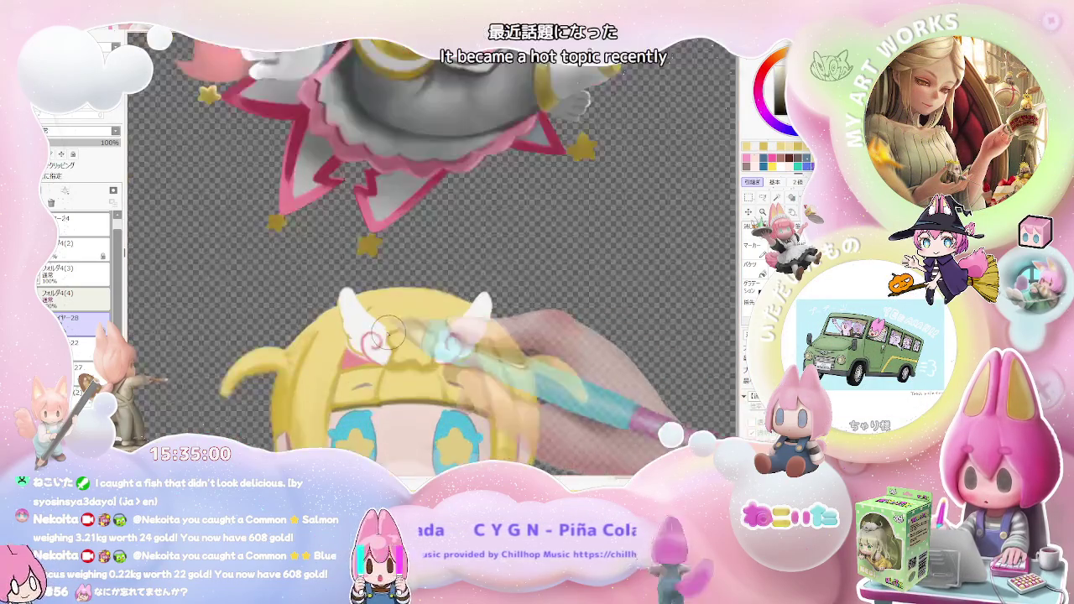
pyautogui.scroll(1, 419, 344)
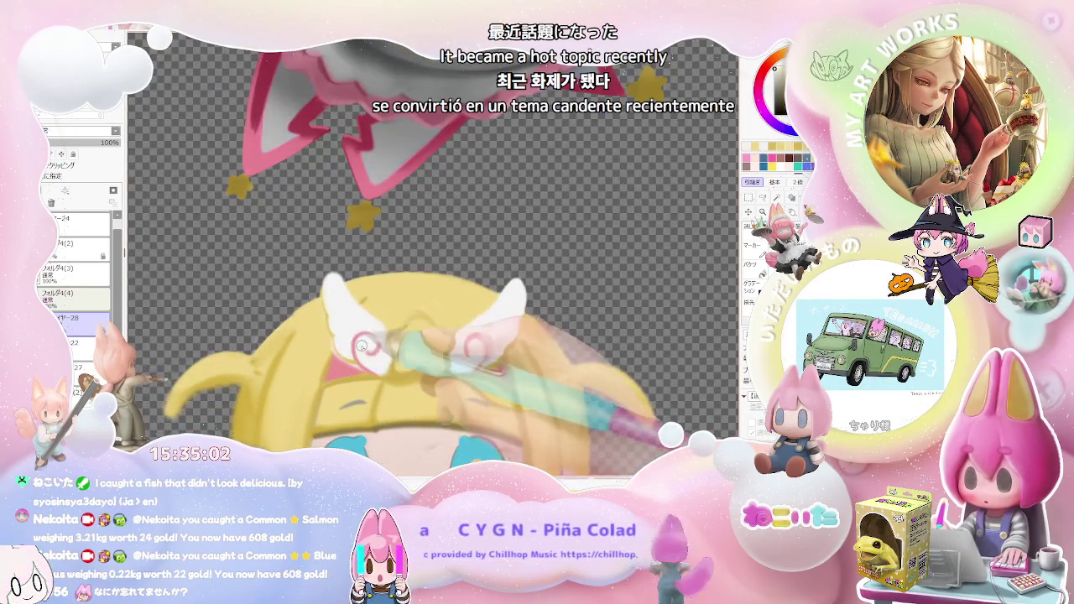
pyautogui.scroll(-1, 362, 344)
pyautogui.scroll(1, 353, 340)
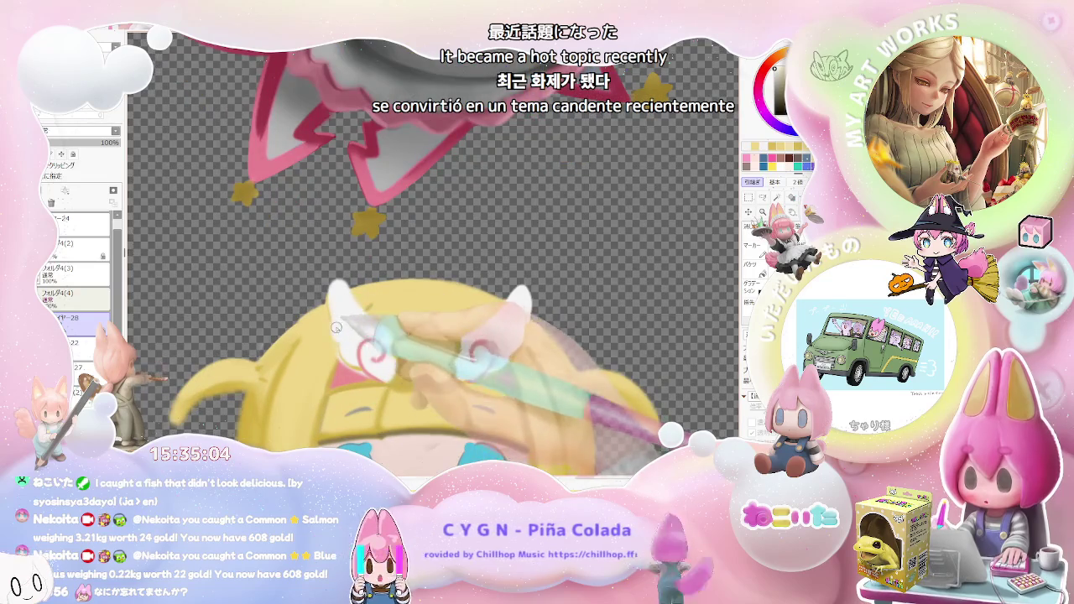
pyautogui.scroll(-1, 339, 332)
pyautogui.scroll(1, 342, 308)
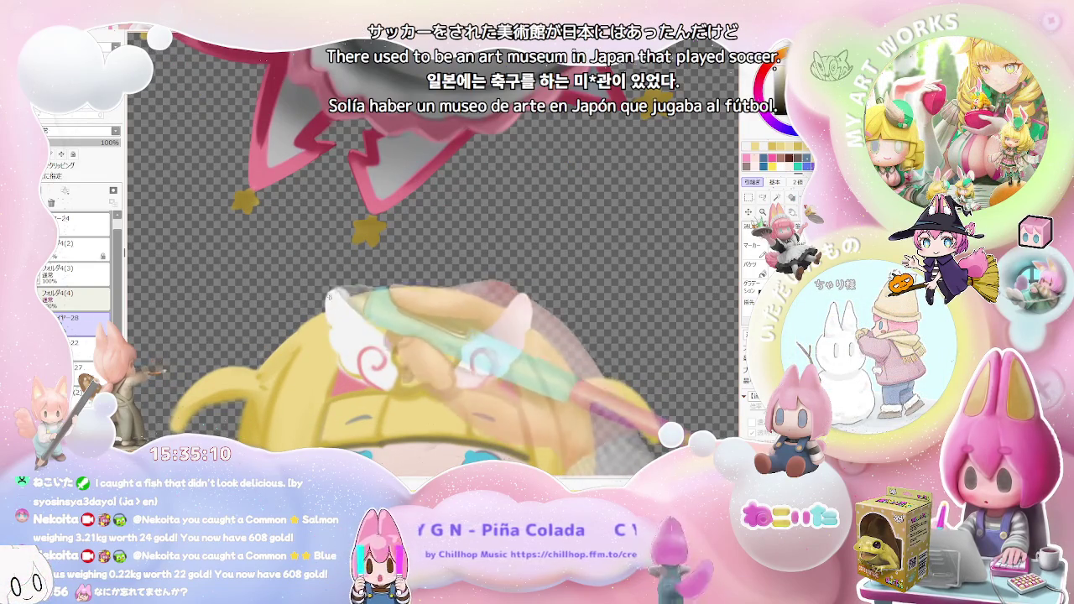
pyautogui.scroll(-1, 332, 300)
pyautogui.scroll(-1, 340, 302)
pyautogui.scroll(-1, 411, 310)
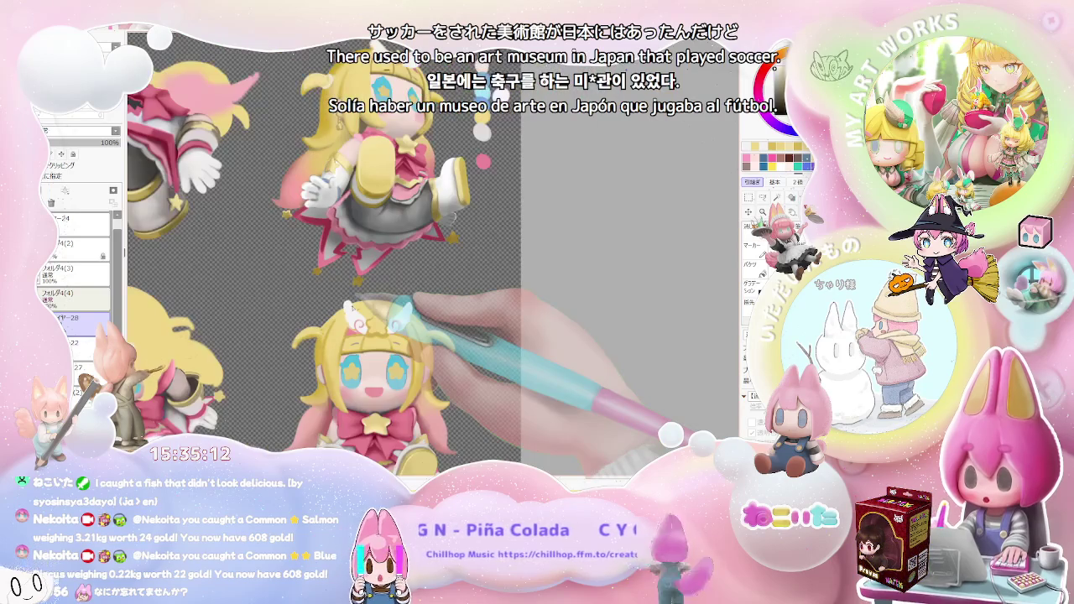
pyautogui.moveTo(394, 277); pyautogui.dragTo(363, 225)
# Rotate the view to suit the head and clean the outlines of the wings and star
pyautogui.scroll(1, 361, 230)
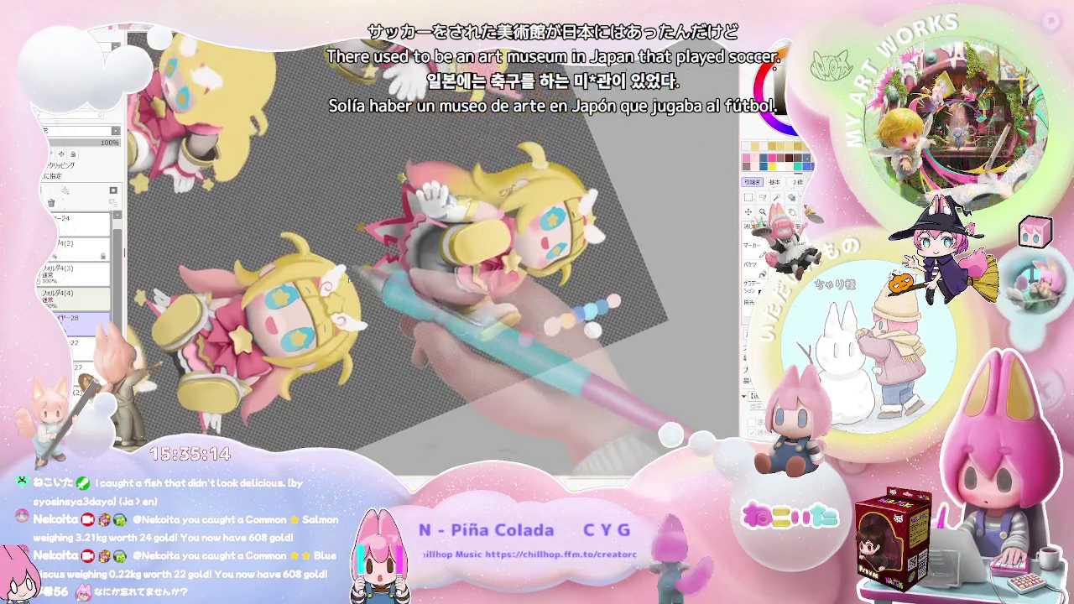
pyautogui.scroll(1, 357, 243)
pyautogui.scroll(1, 350, 260)
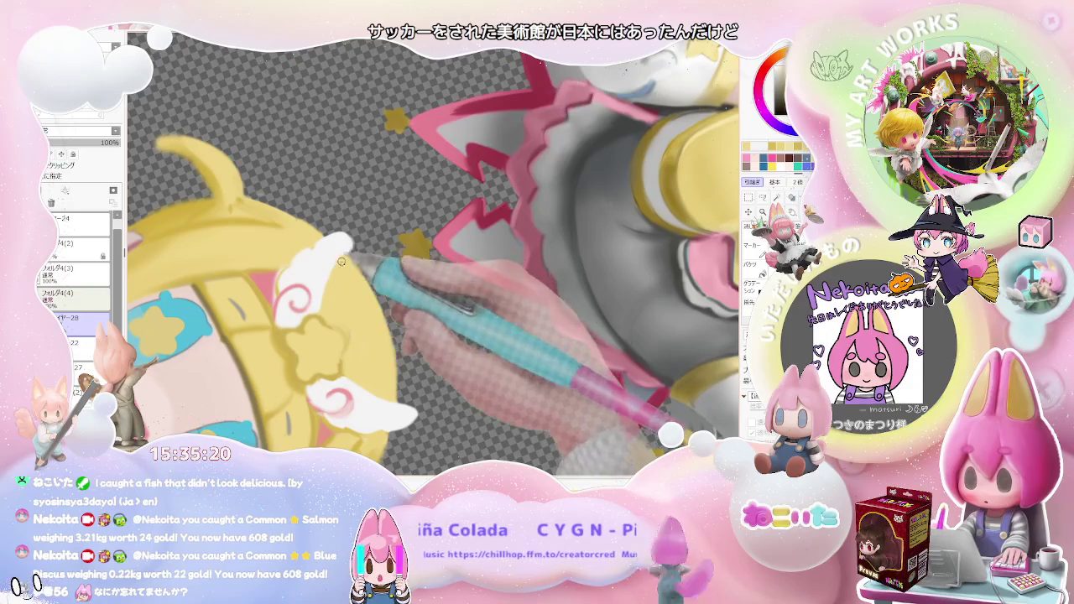
pyautogui.scroll(1, 346, 260)
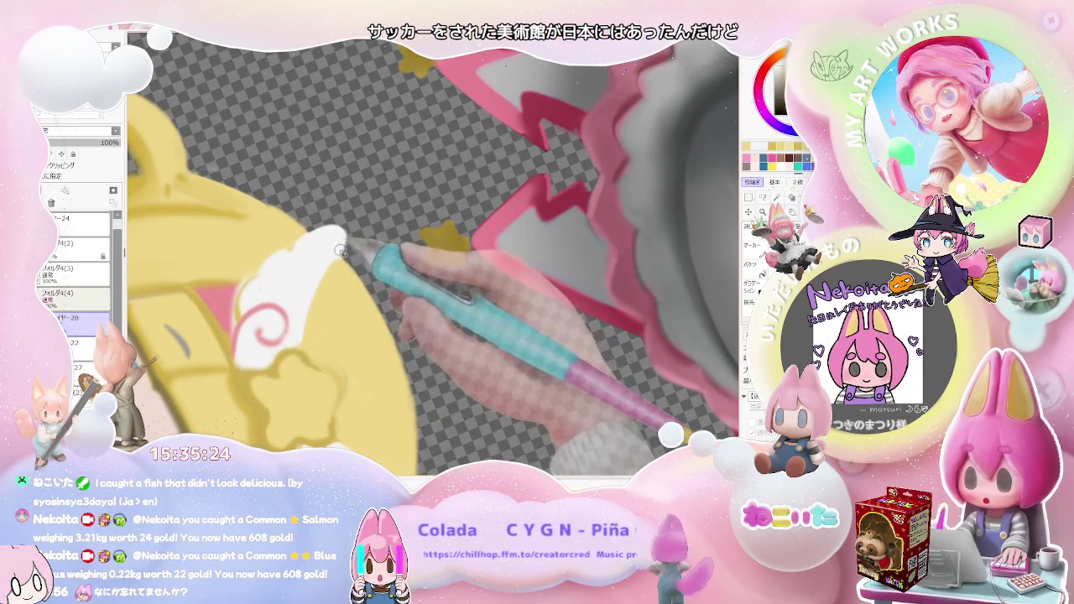
pyautogui.scroll(-3, 337, 266)
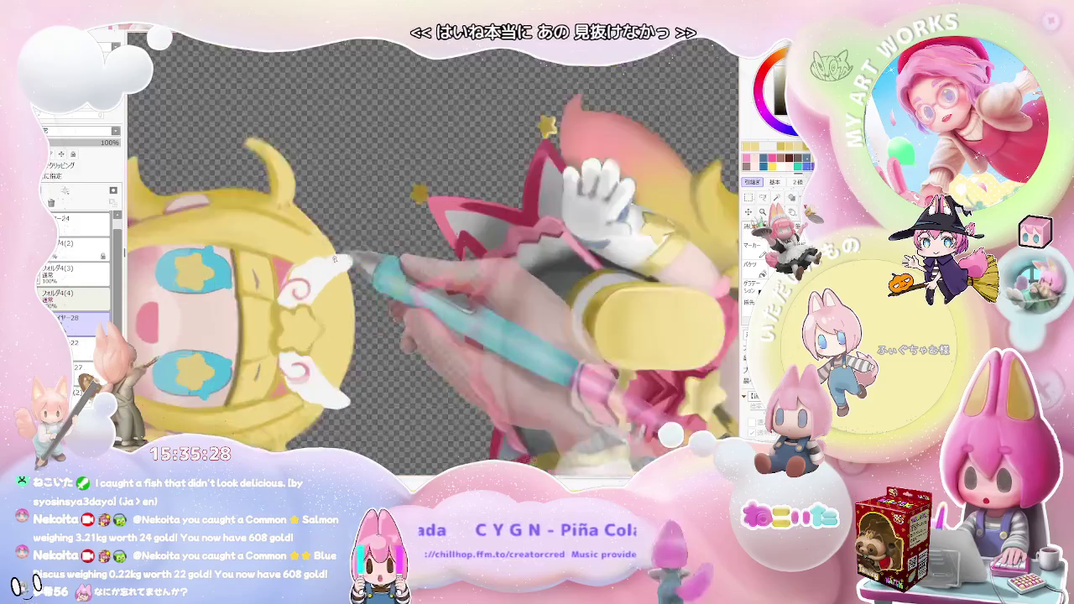
pyautogui.scroll(3, 395, 349)
pyautogui.press('End')
pyautogui.press('End')
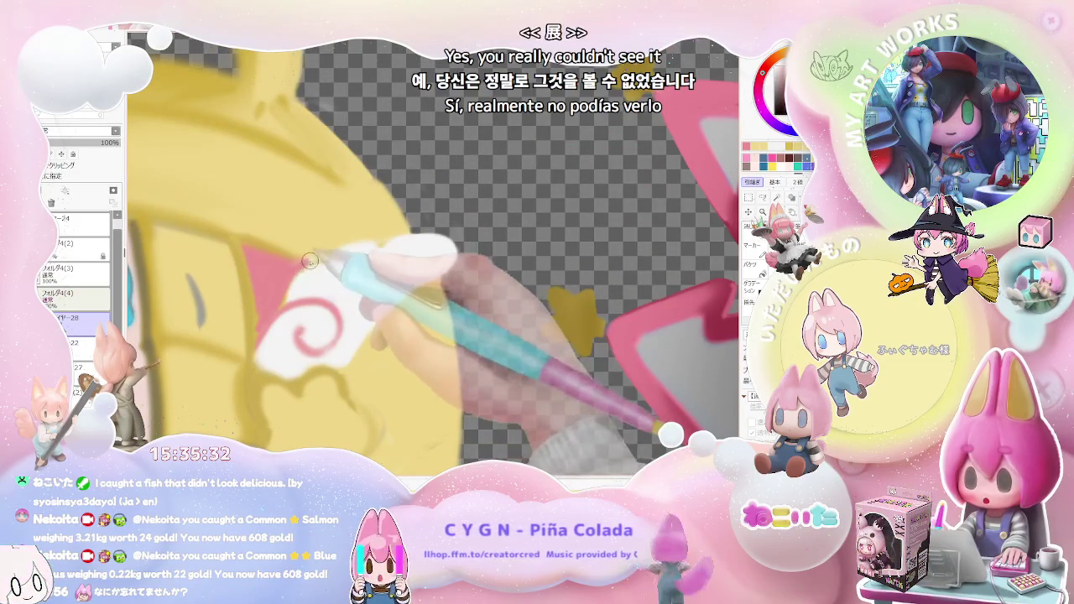
pyautogui.scroll(-3, 300, 267)
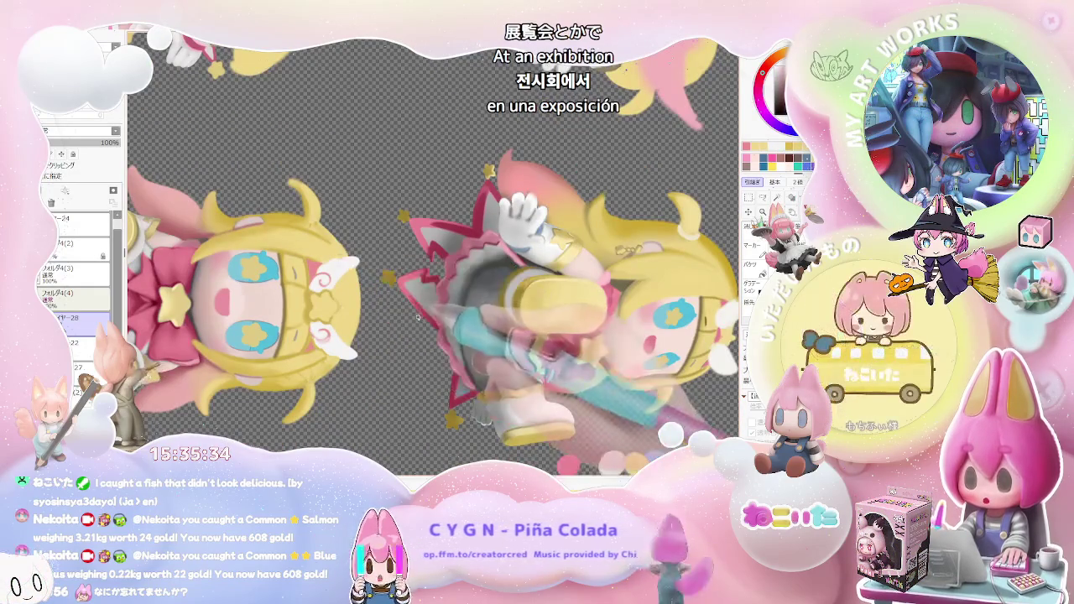
pyautogui.scroll(3, 362, 339)
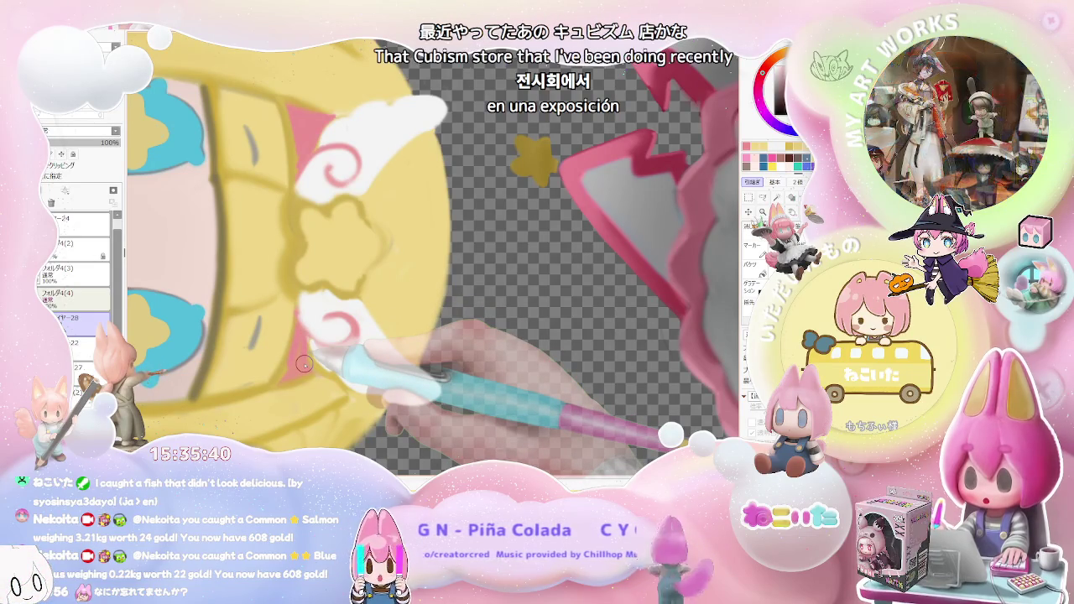
pyautogui.scroll(1, 294, 358)
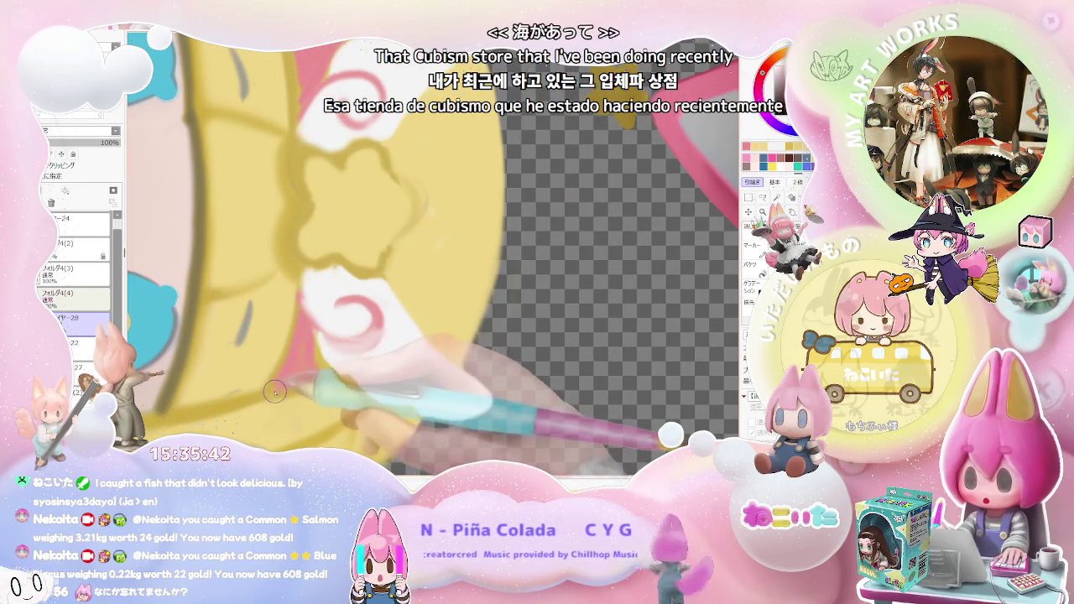
pyautogui.scroll(-1, 349, 353)
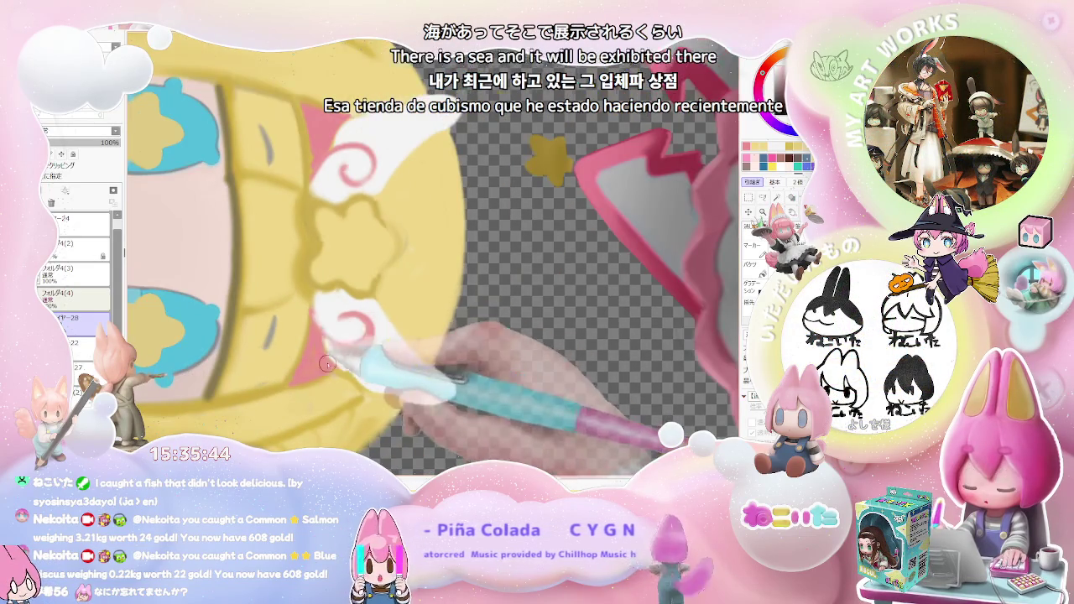
pyautogui.scroll(-2, 322, 363)
pyautogui.scroll(-2, 377, 361)
pyautogui.scroll(2, 374, 358)
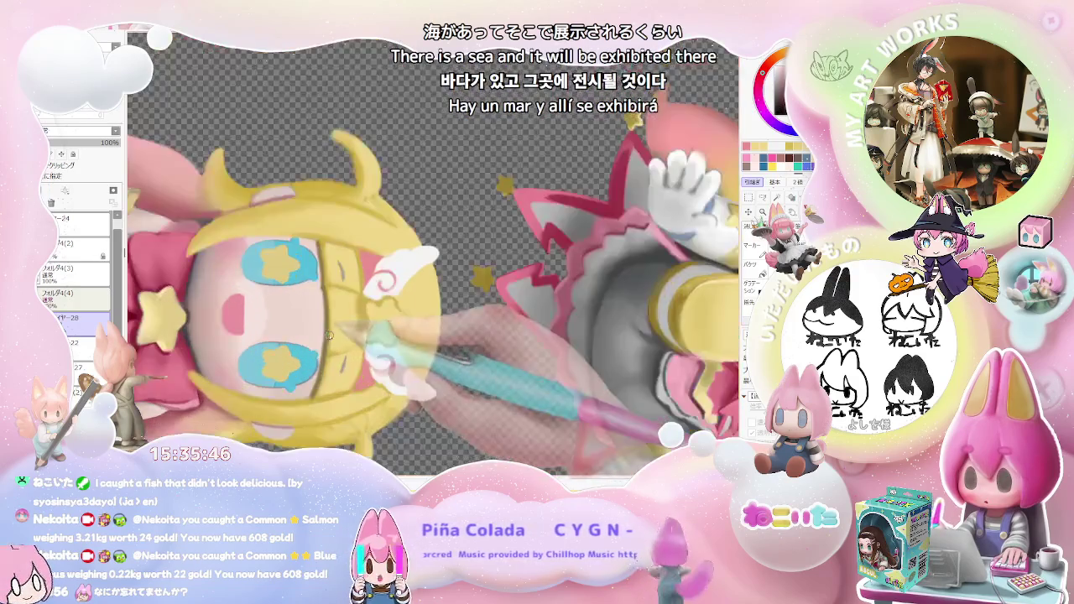
pyautogui.scroll(1, 348, 315)
pyautogui.scroll(1, 352, 307)
pyautogui.scroll(1, 359, 294)
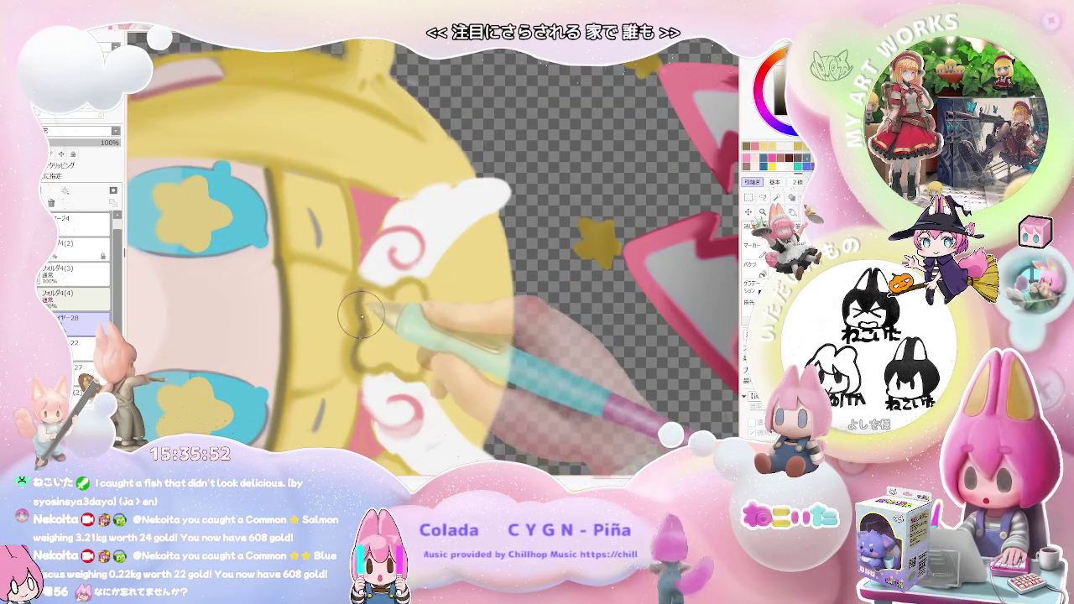
pyautogui.scroll(-2, 361, 315)
pyautogui.scroll(-1, 378, 317)
pyautogui.scroll(-1, 403, 320)
pyautogui.scroll(-1, 426, 325)
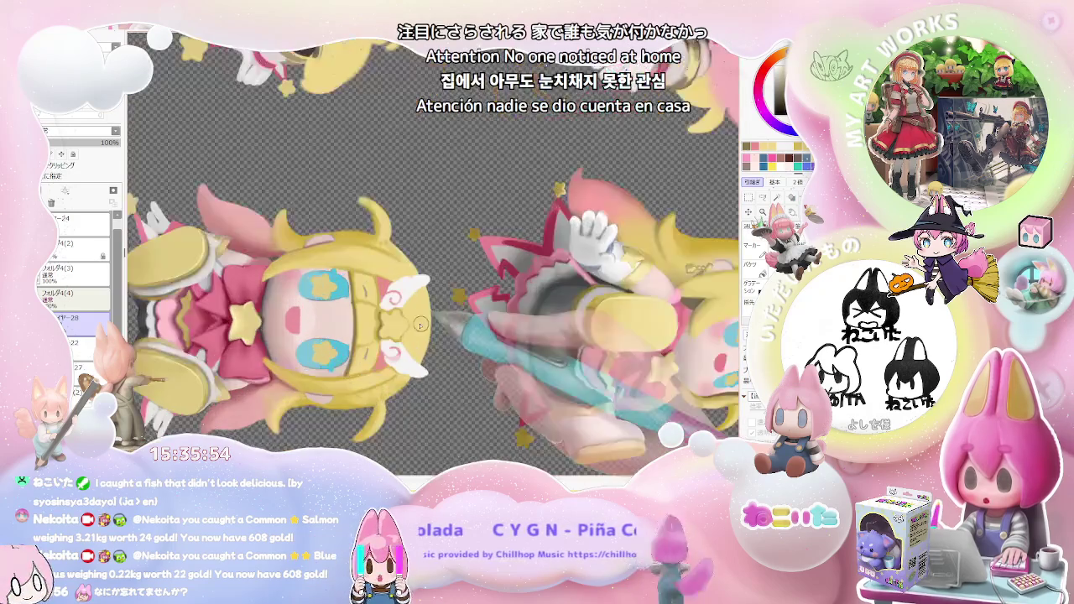
pyautogui.scroll(2, 427, 325)
pyautogui.scroll(2, 374, 316)
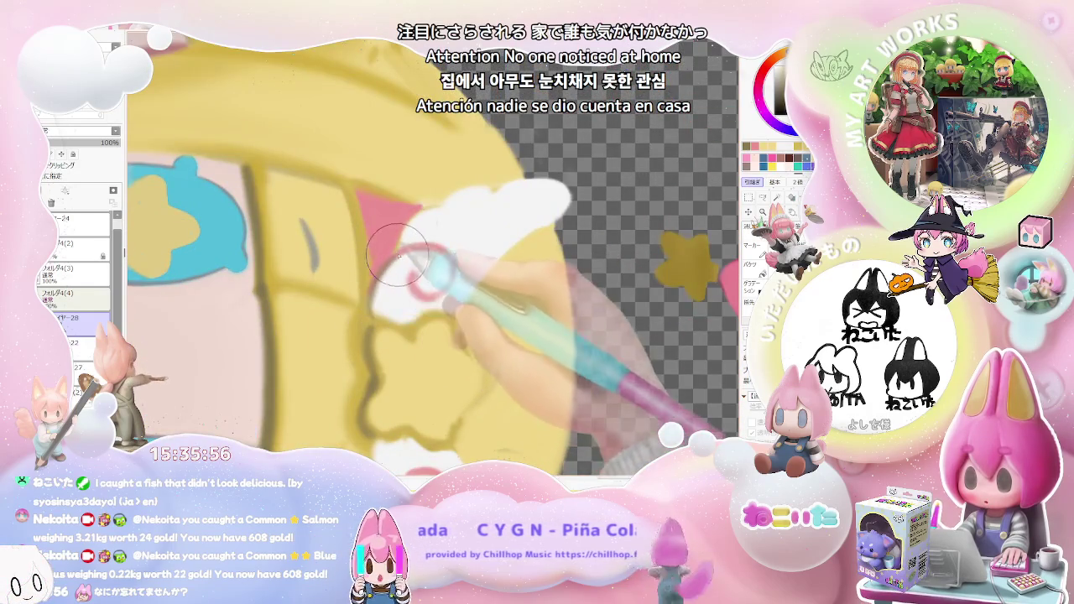
pyautogui.scroll(-1, 402, 268)
pyautogui.scroll(-2, 411, 294)
pyautogui.scroll(2, 424, 321)
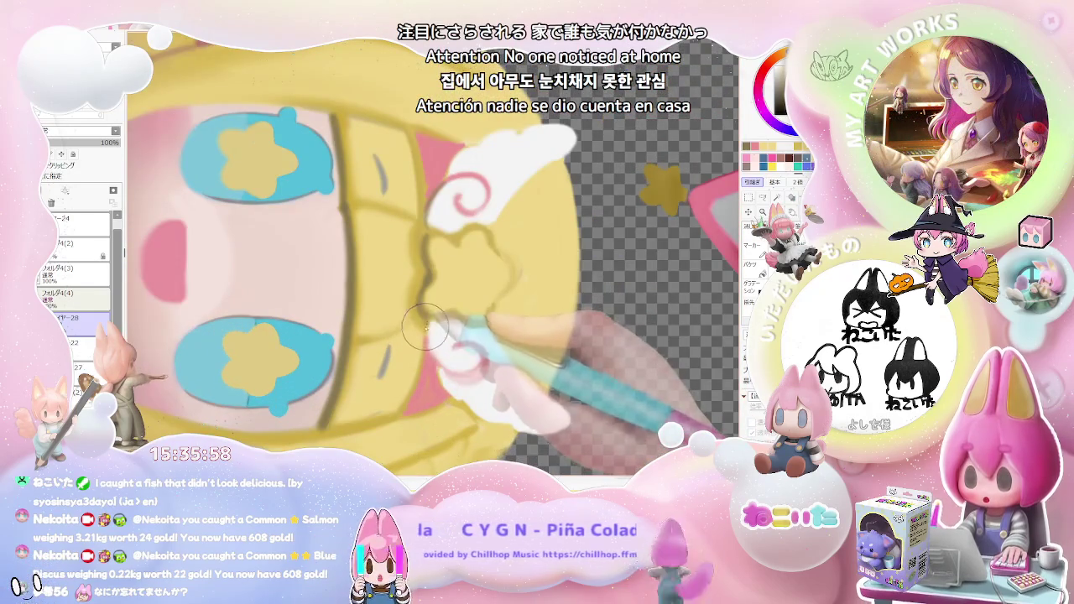
# Extend the pink swirls into fuller, crisper curls on both white wings
pyautogui.scroll(-2, 458, 366)
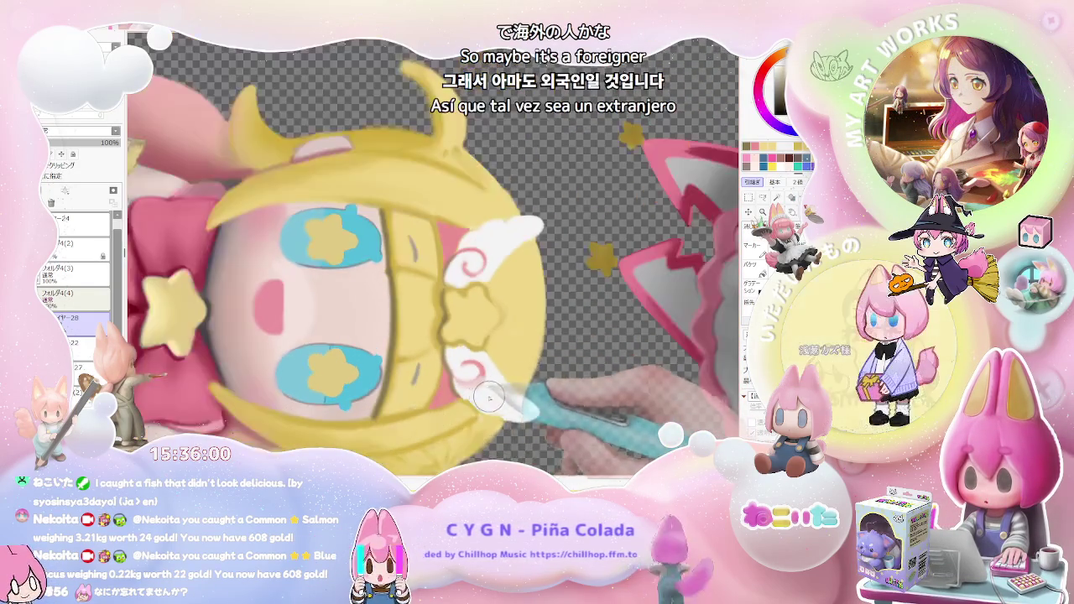
pyautogui.scroll(-2, 495, 369)
pyautogui.scroll(-1, 537, 374)
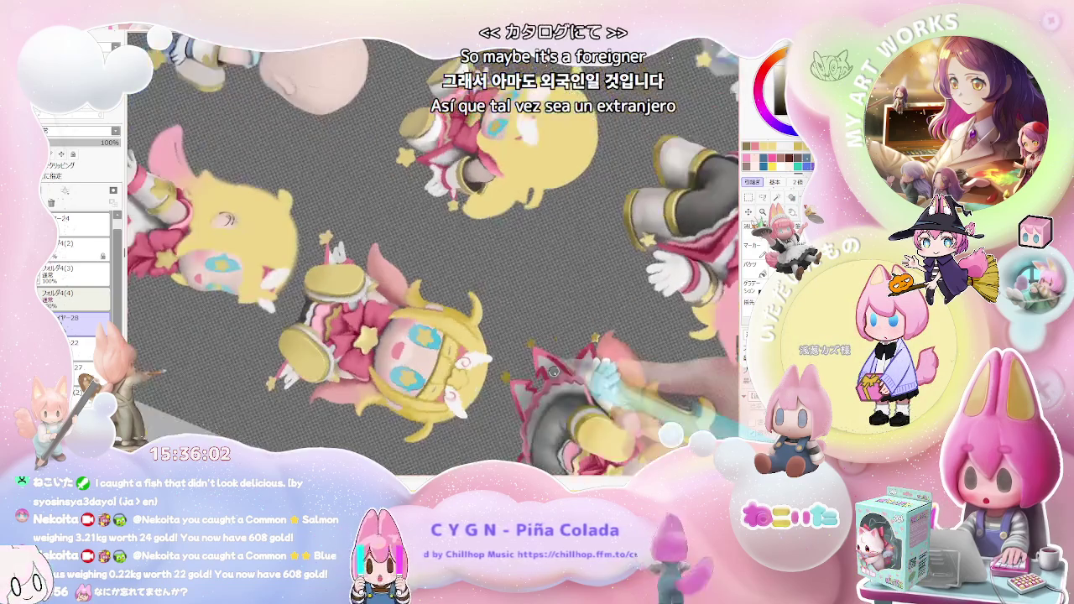
pyautogui.scroll(2, 529, 352)
pyautogui.scroll(2, 506, 335)
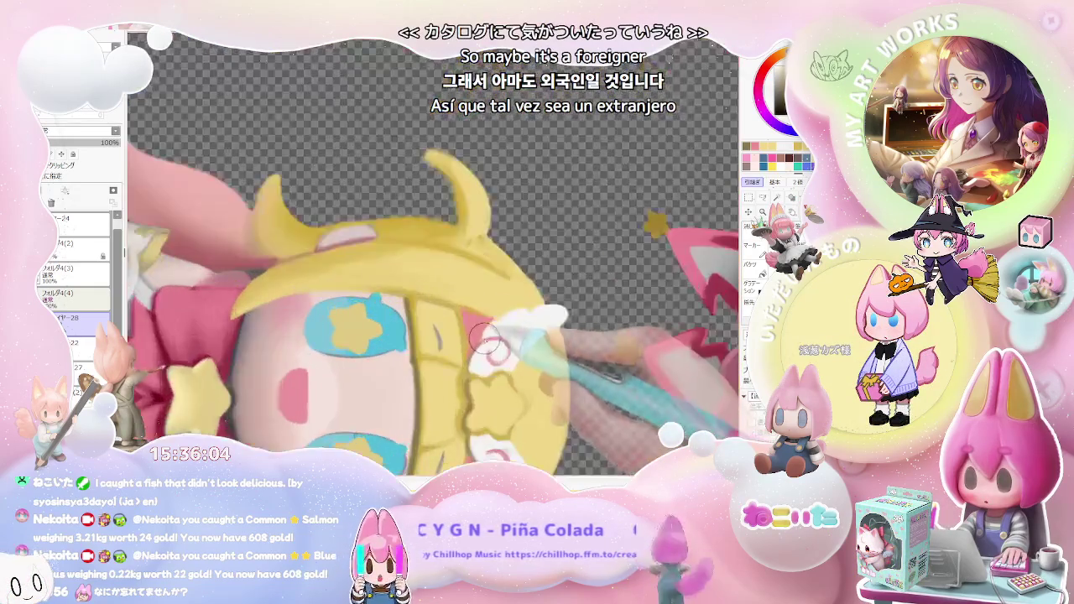
pyautogui.scroll(2, 495, 335)
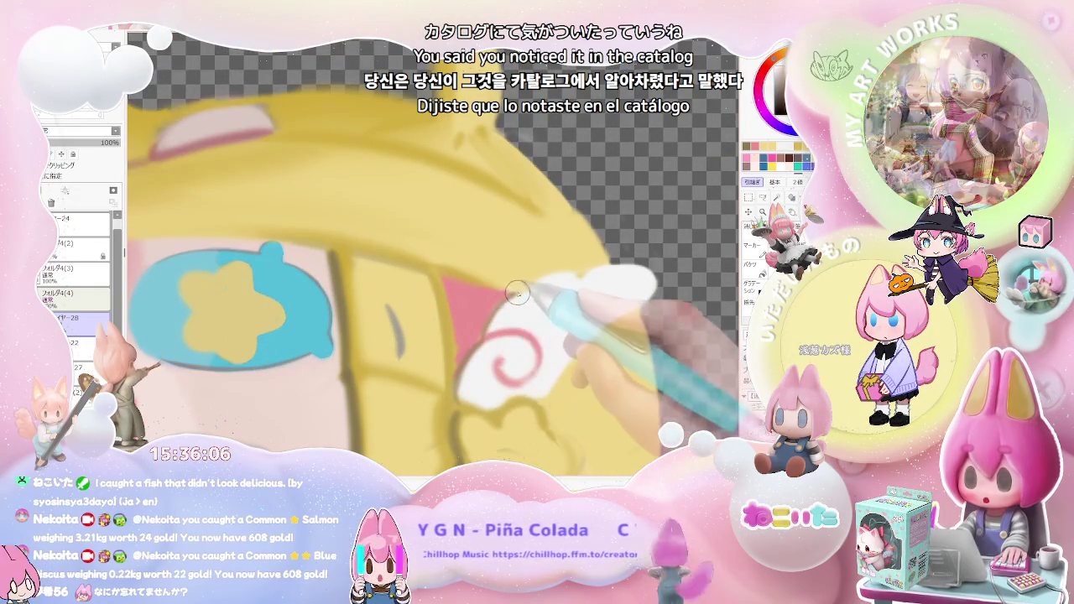
pyautogui.scroll(-2, 653, 320)
pyautogui.scroll(-3, 654, 320)
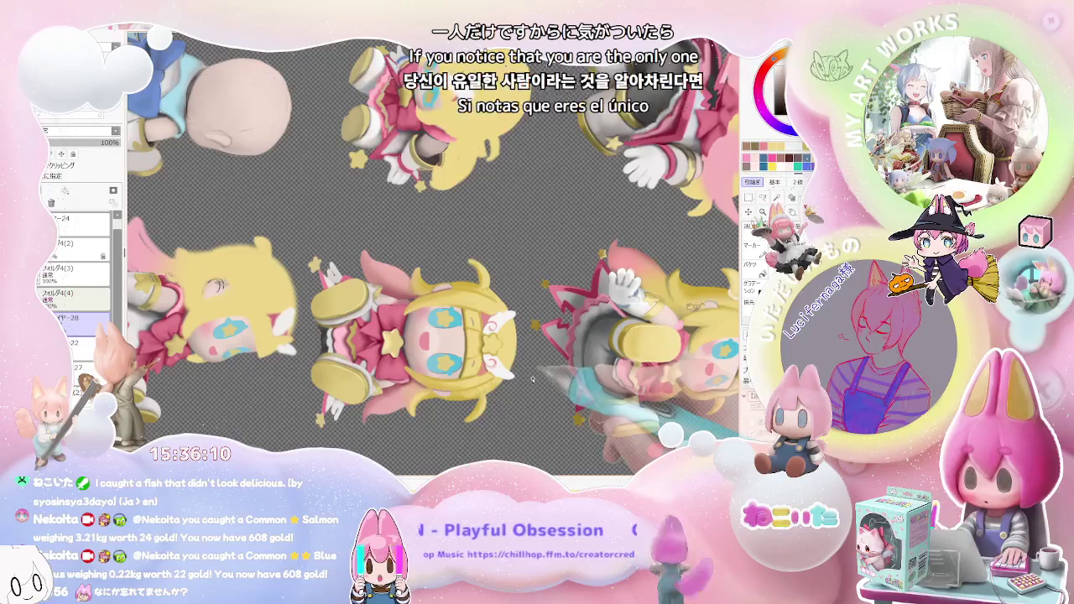
pyautogui.scroll(2, 532, 380)
pyautogui.scroll(3, 402, 344)
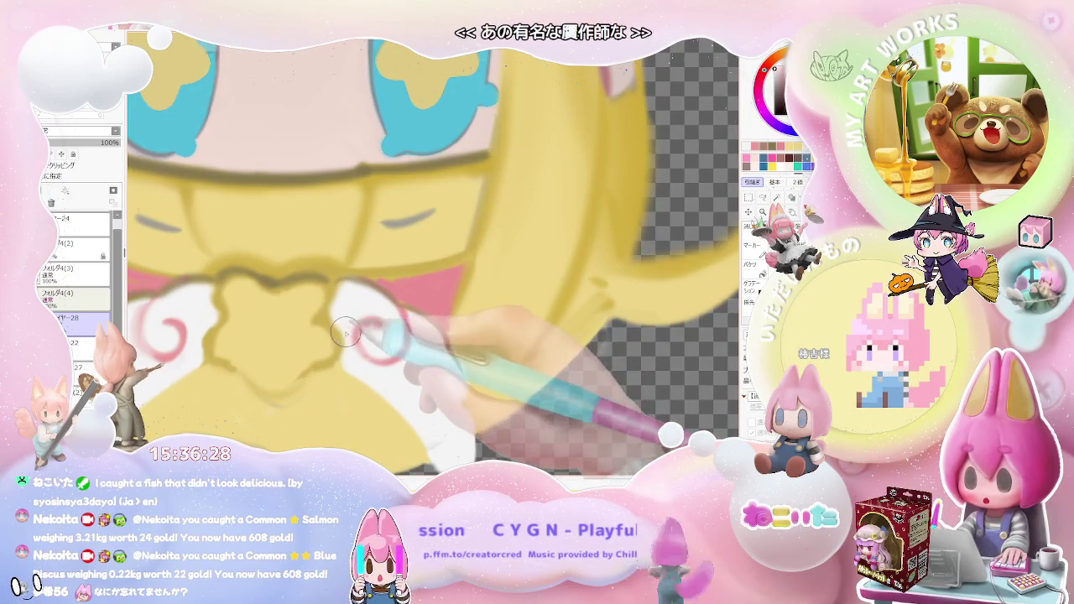
pyautogui.moveTo(352, 332); pyautogui.dragTo(383, 334)
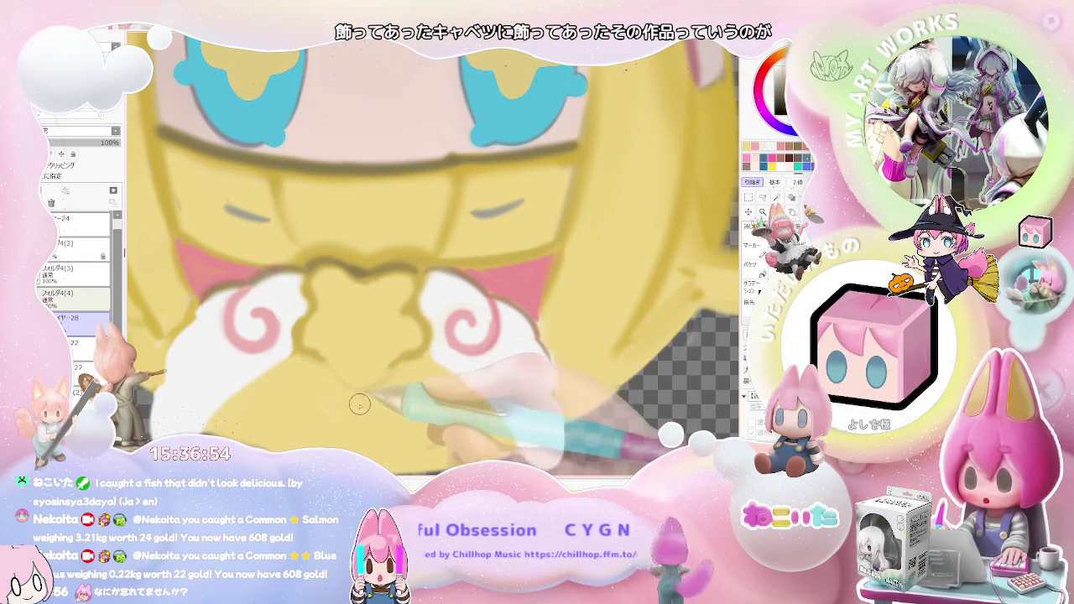
pyautogui.scroll(-2, 399, 372)
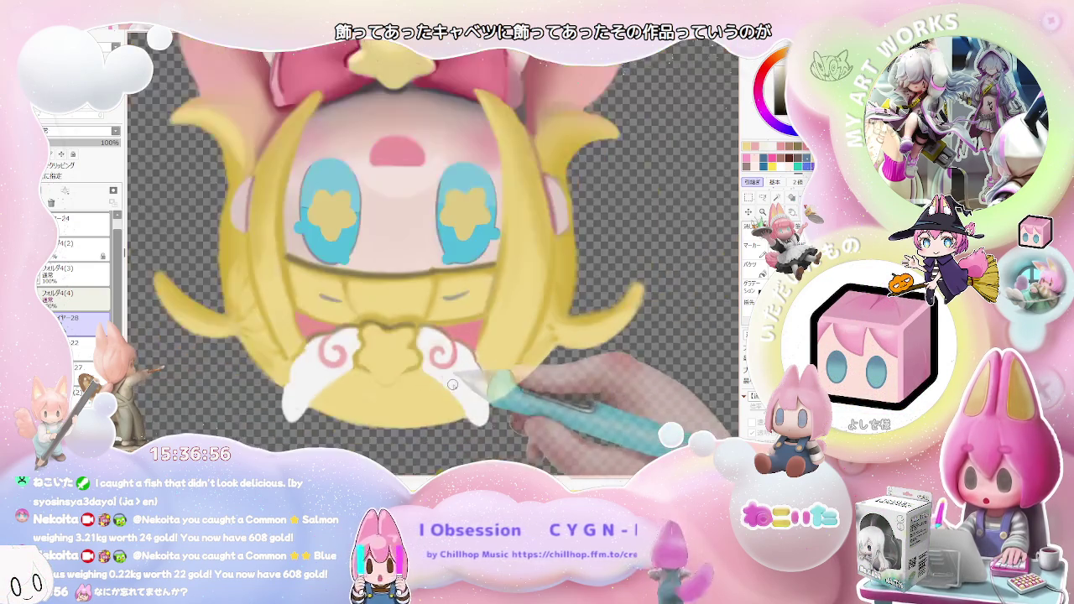
# Turn the view nearly sideways and paint the first pink ribbon strokes under the wings
pyautogui.scroll(-1, 470, 382)
pyautogui.scroll(-1, 522, 396)
pyautogui.scroll(-1, 522, 396)
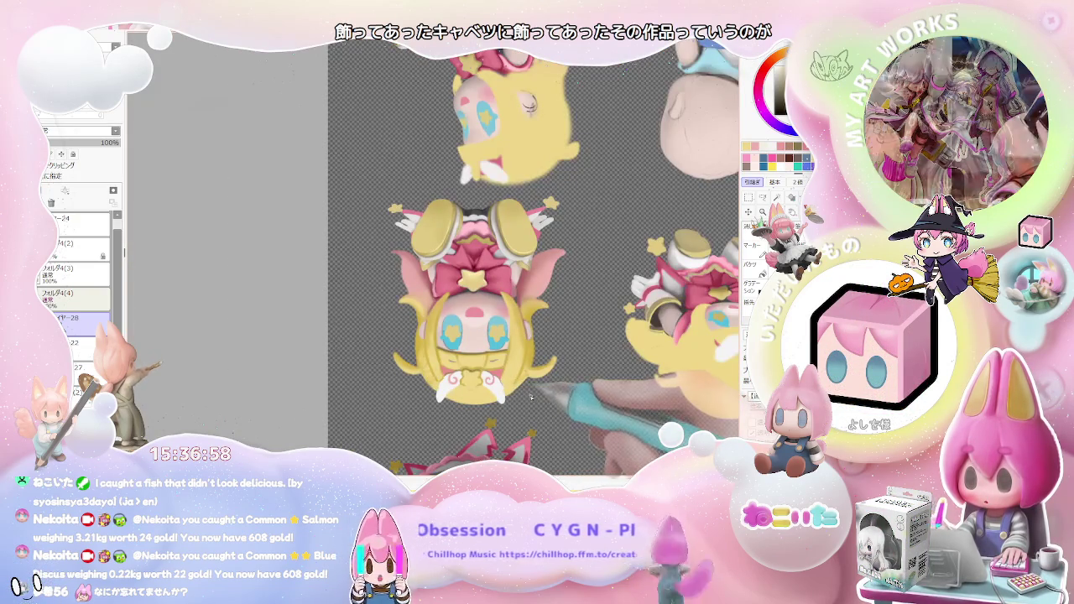
pyautogui.press('End')
pyautogui.press('End')
pyautogui.press('End')
pyautogui.press('End')
pyautogui.press('End')
pyautogui.scroll(-1, 533, 400)
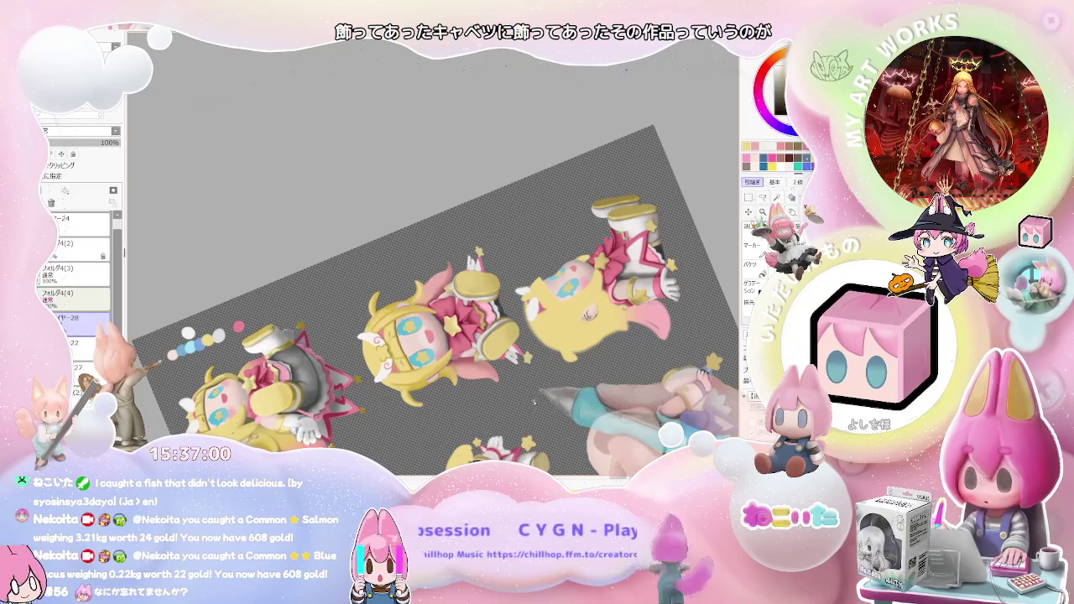
pyautogui.scroll(2, 447, 331)
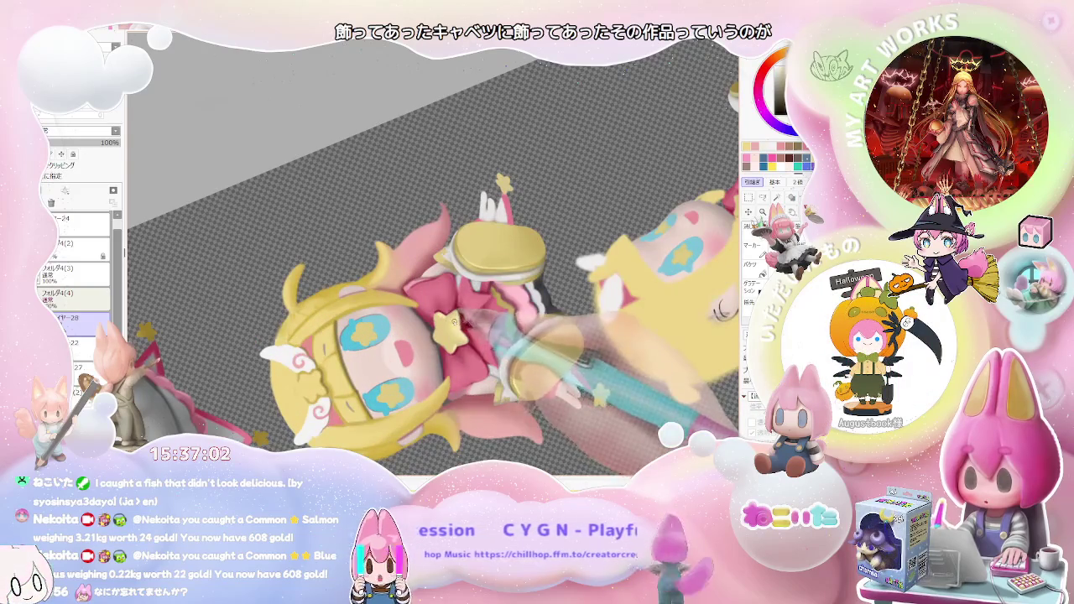
pyautogui.scroll(1, 452, 320)
pyautogui.scroll(2, 377, 352)
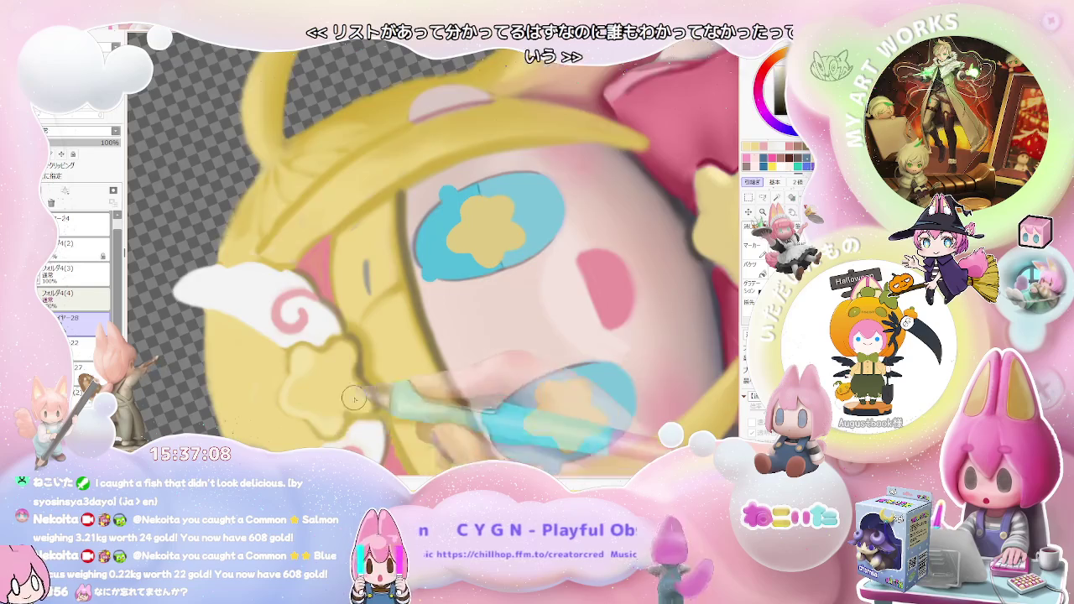
pyautogui.scroll(-1, 369, 382)
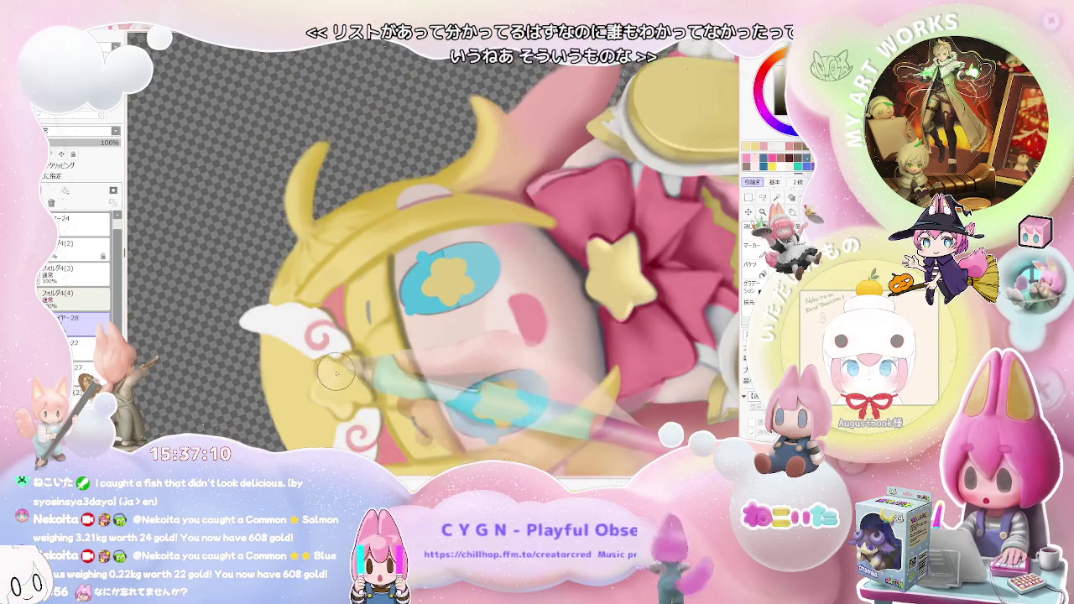
pyautogui.scroll(-1, 332, 383)
pyautogui.scroll(-1, 370, 358)
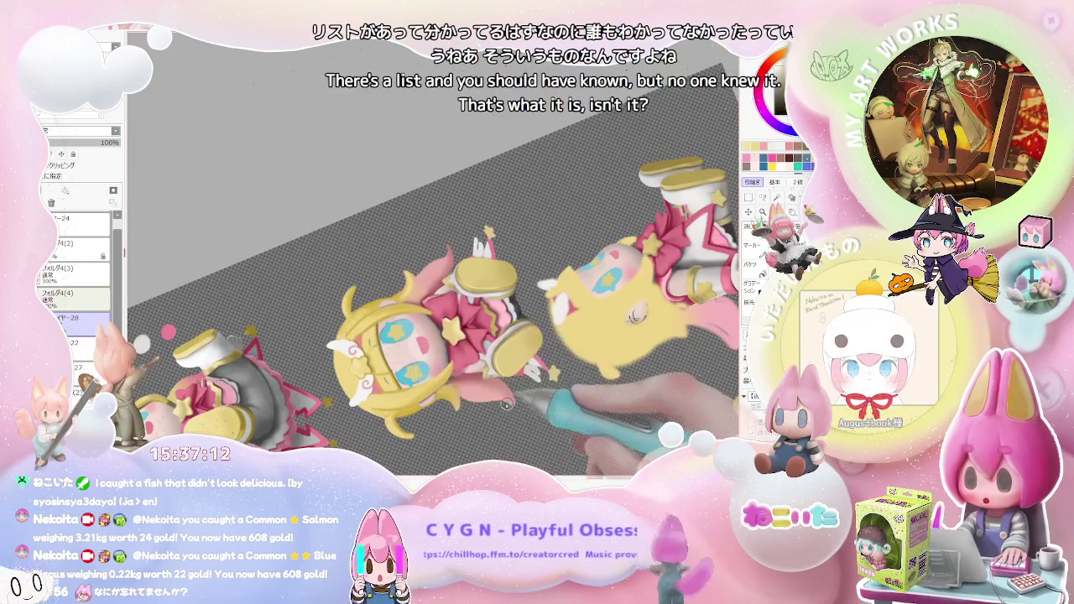
# Frame the front and back poses together, then re-angle the view to finish the ribbon
pyautogui.moveTo(369, 359); pyautogui.dragTo(604, 372)
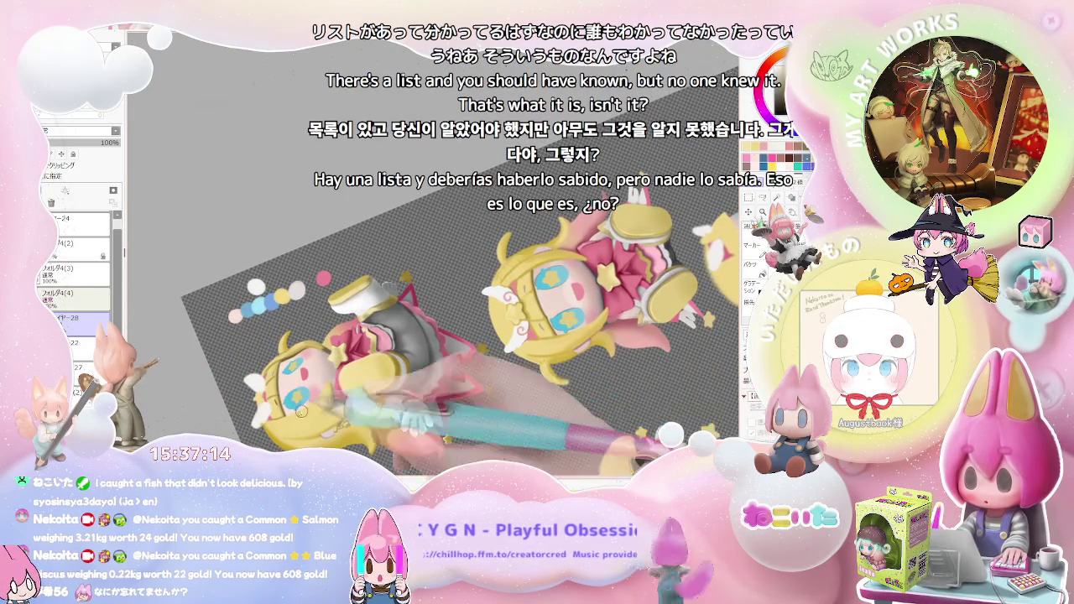
pyautogui.scroll(3, 244, 404)
pyautogui.scroll(1, 239, 409)
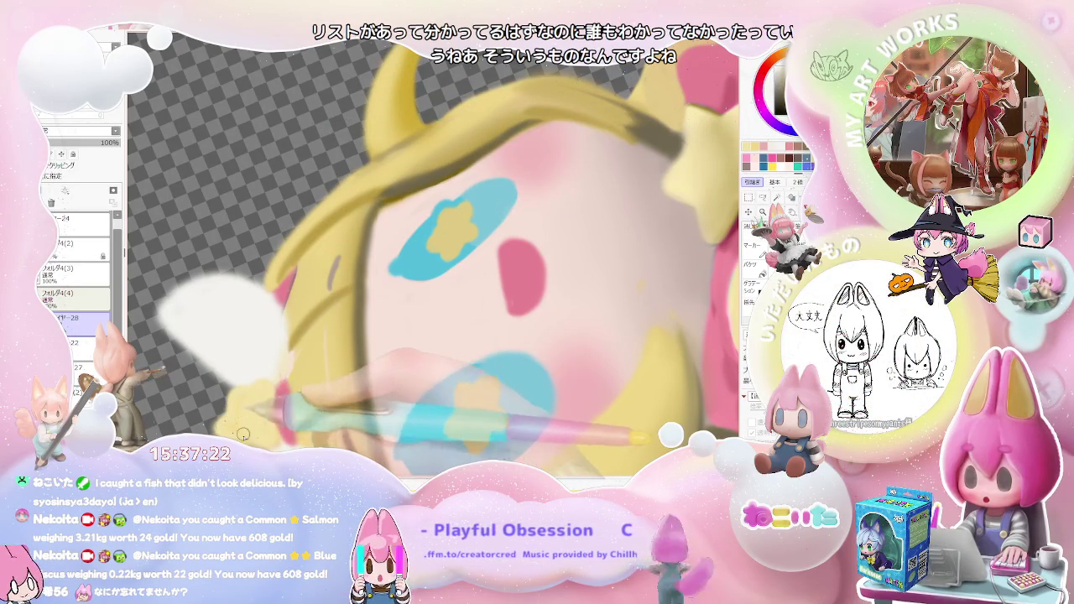
pyautogui.scroll(-5, 268, 432)
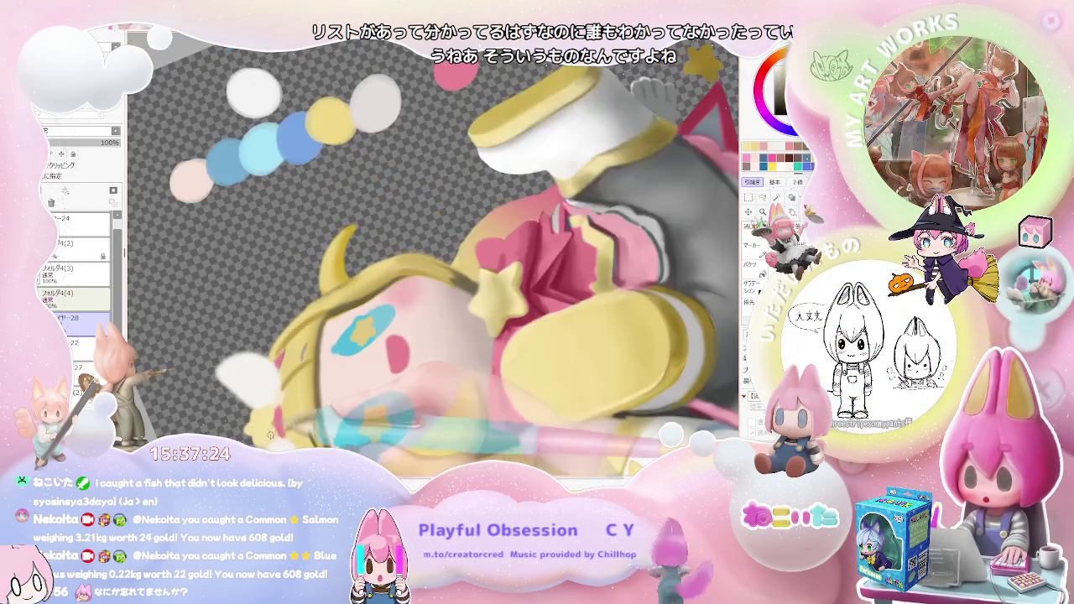
pyautogui.scroll(-2, 268, 433)
pyautogui.press('End')
pyautogui.press('End')
pyautogui.press('End')
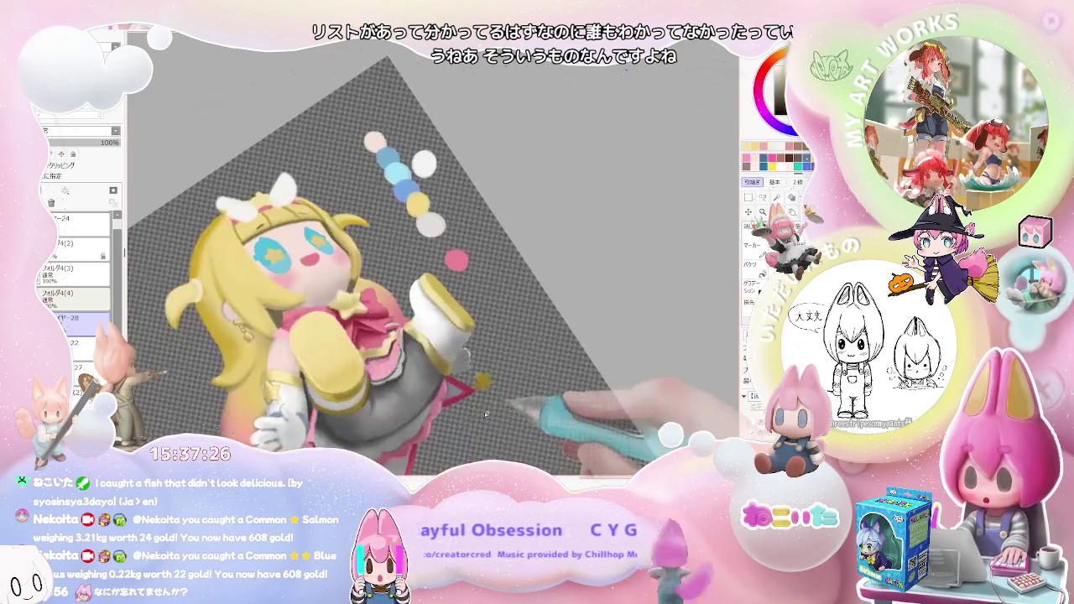
pyautogui.press('Delete')
pyautogui.press('Delete')
pyautogui.press('Delete')
pyautogui.scroll(3, 383, 372)
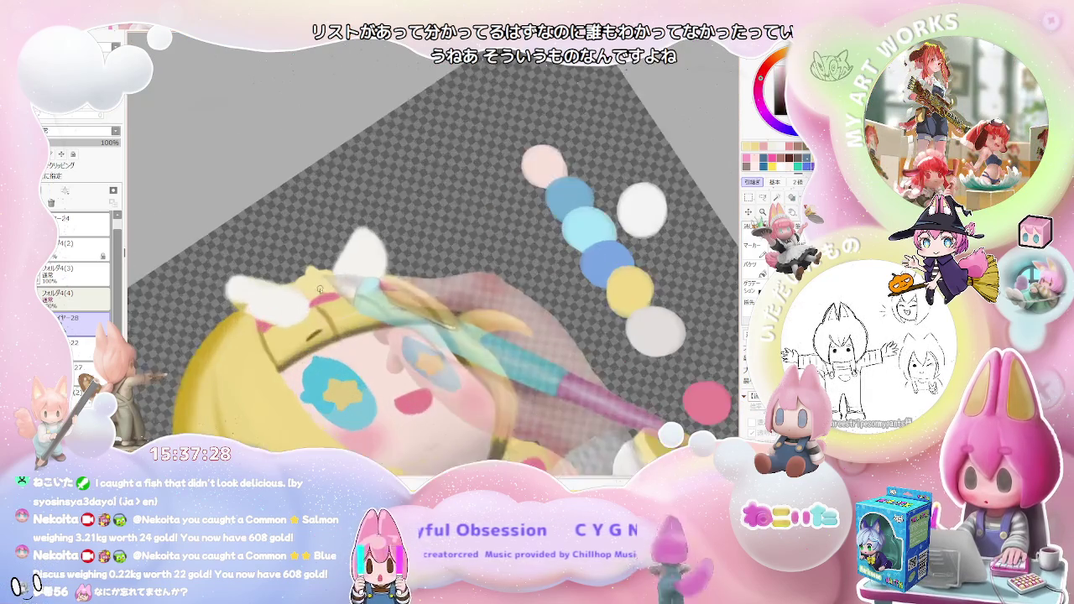
pyautogui.scroll(3, 336, 336)
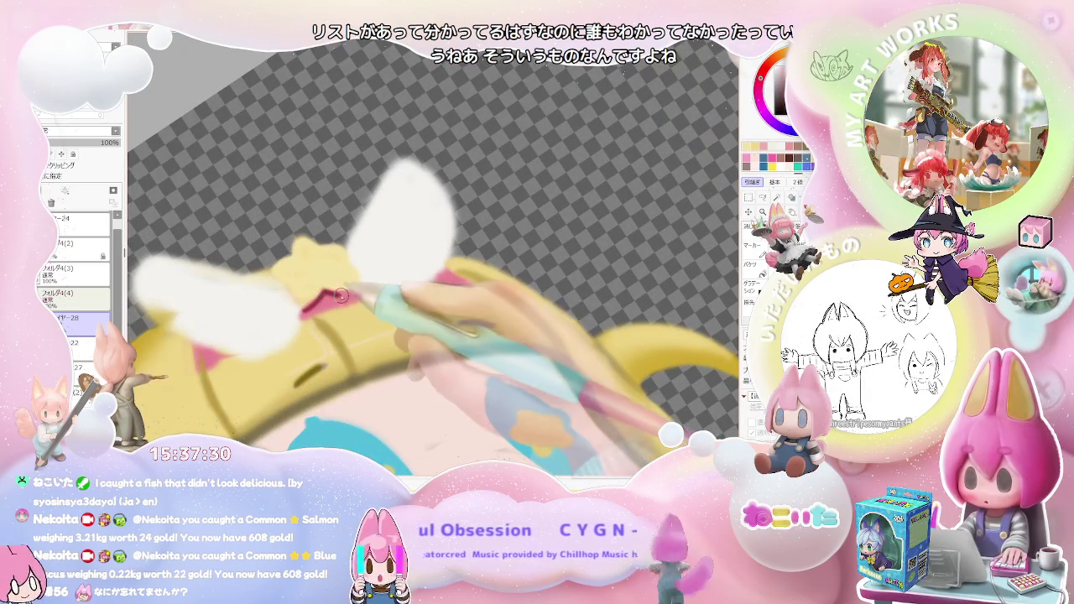
pyautogui.scroll(-1, 356, 294)
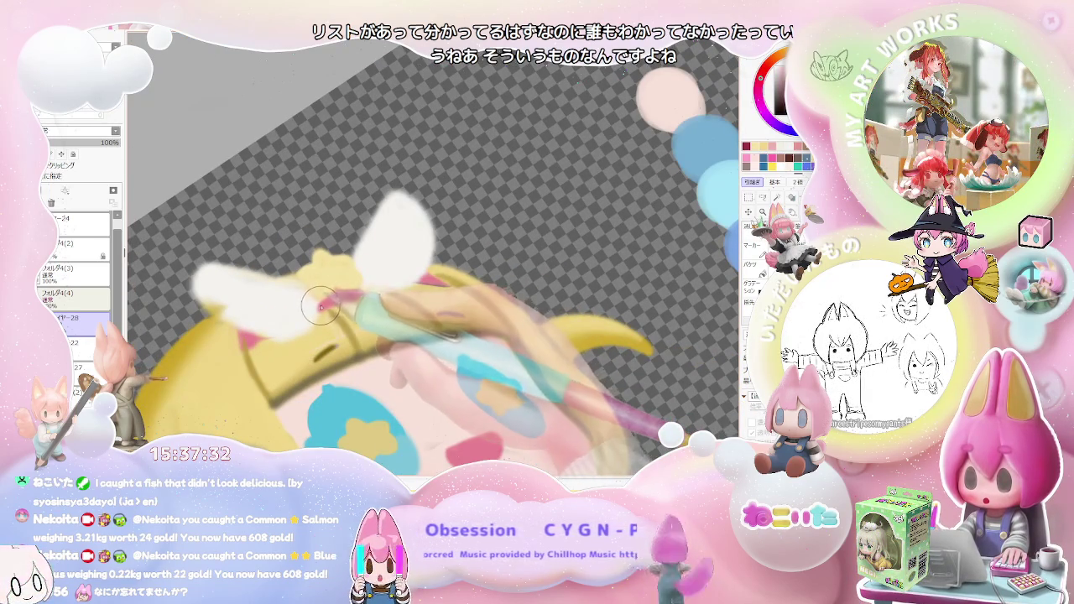
pyautogui.scroll(-3, 337, 293)
pyautogui.scroll(-3, 577, 351)
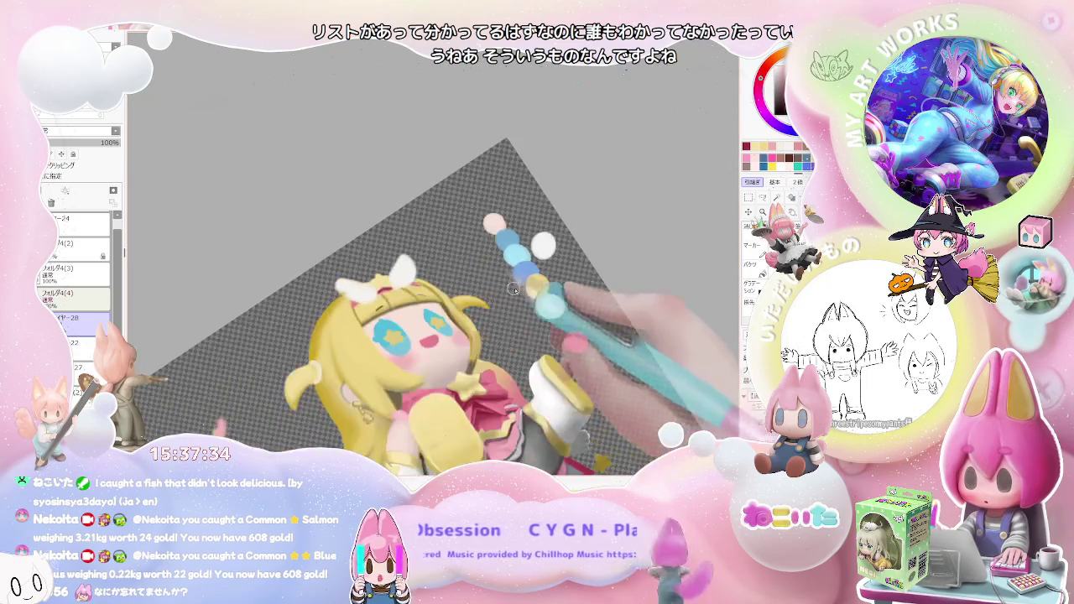
pyautogui.press('End')
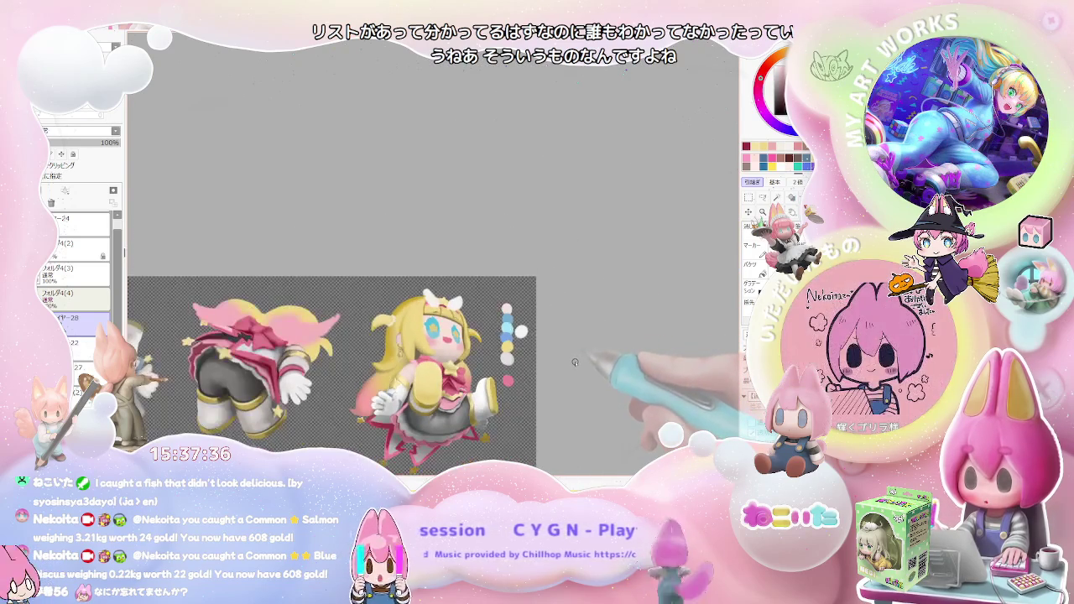
# Clean up the white wing shapes on either side of the yellow star
pyautogui.scroll(2, 503, 352)
pyautogui.scroll(2, 470, 336)
pyautogui.scroll(3, 419, 327)
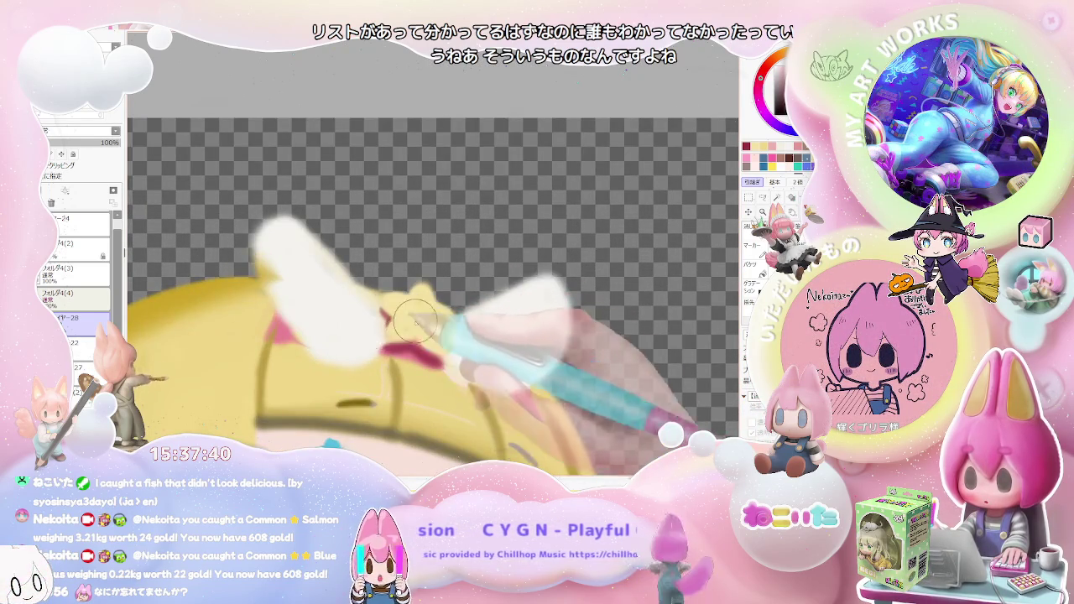
pyautogui.scroll(-2, 403, 327)
pyautogui.scroll(3, 431, 369)
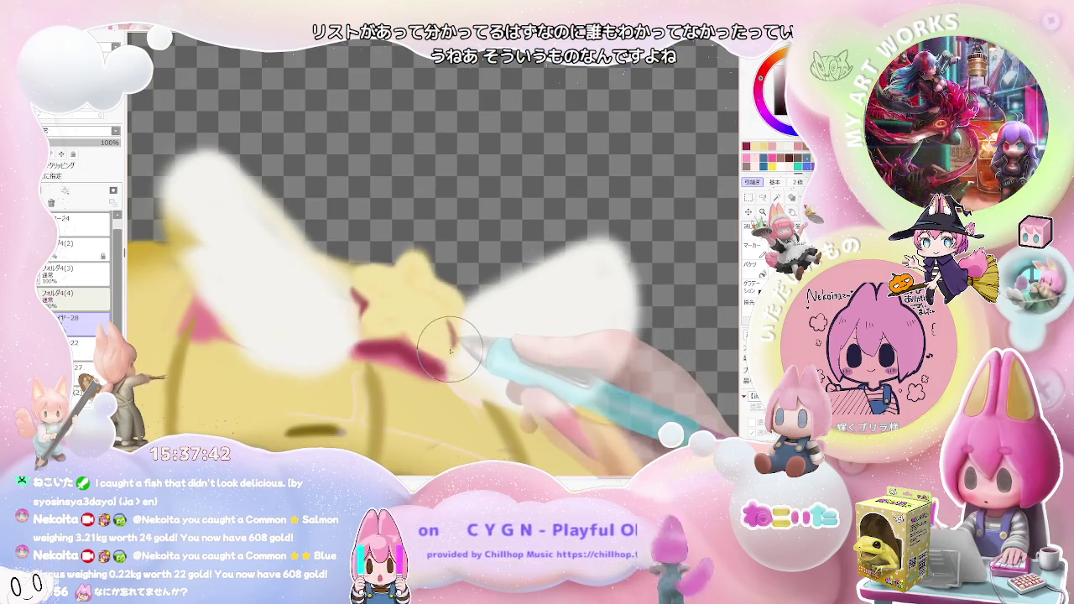
pyautogui.scroll(-1, 454, 322)
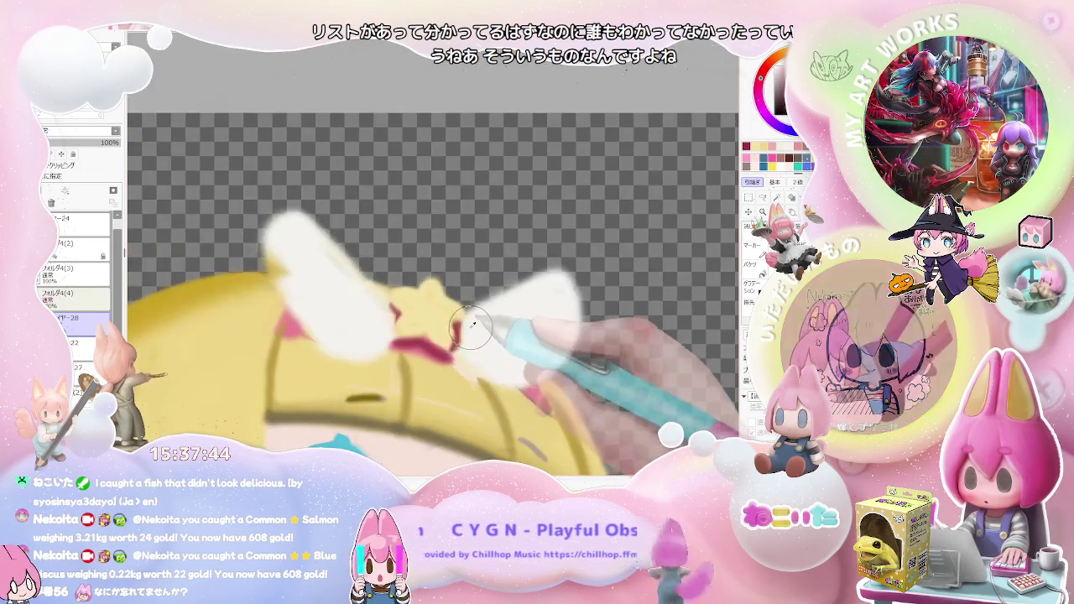
pyautogui.scroll(-2, 479, 347)
pyautogui.scroll(-1, 520, 356)
pyautogui.scroll(2, 546, 369)
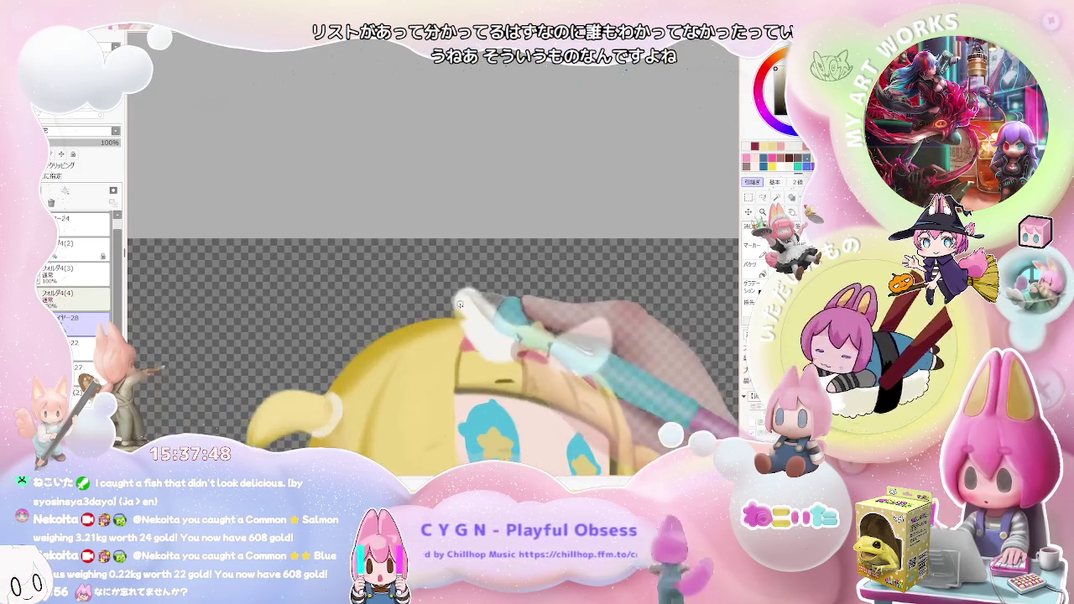
# Tidy the small pink ribbon beneath the star, tilting the view toward the head
pyautogui.scroll(-1, 466, 320)
pyautogui.scroll(-1, 546, 344)
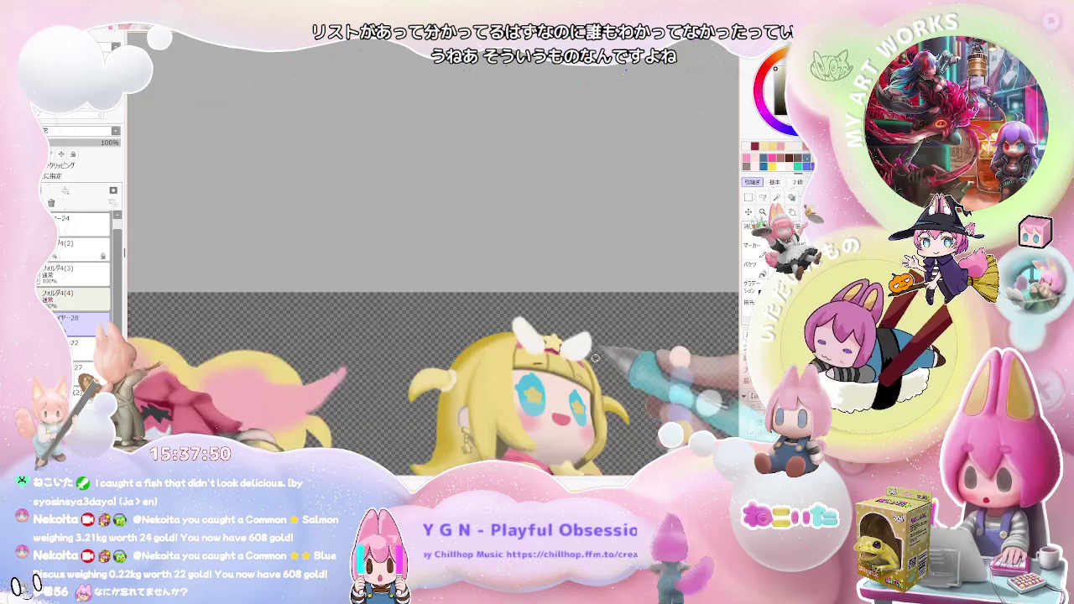
pyautogui.scroll(1, 635, 360)
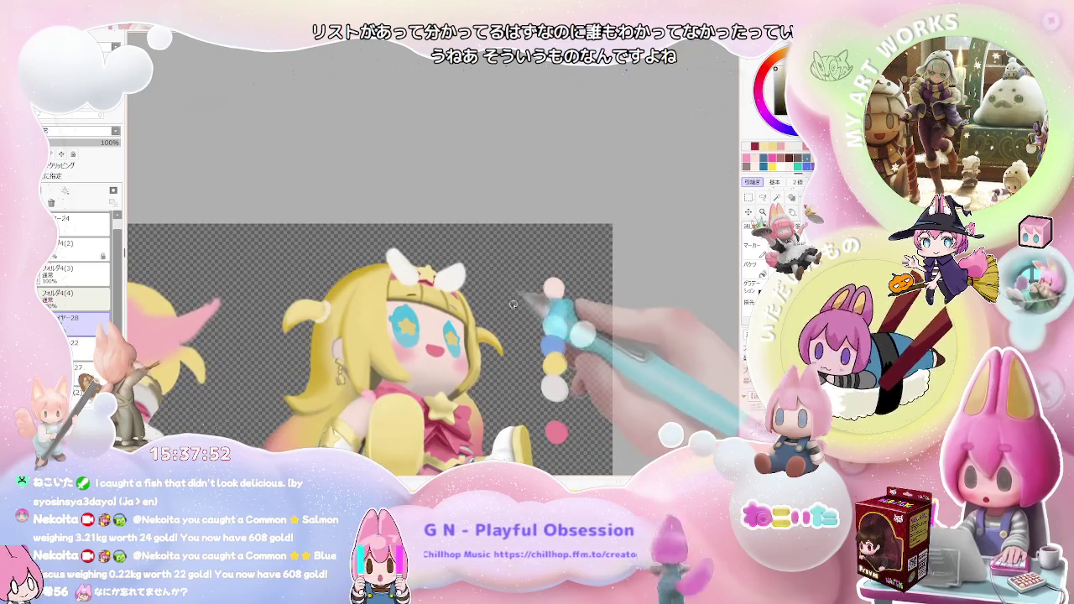
pyautogui.scroll(1, 503, 318)
pyautogui.scroll(2, 411, 283)
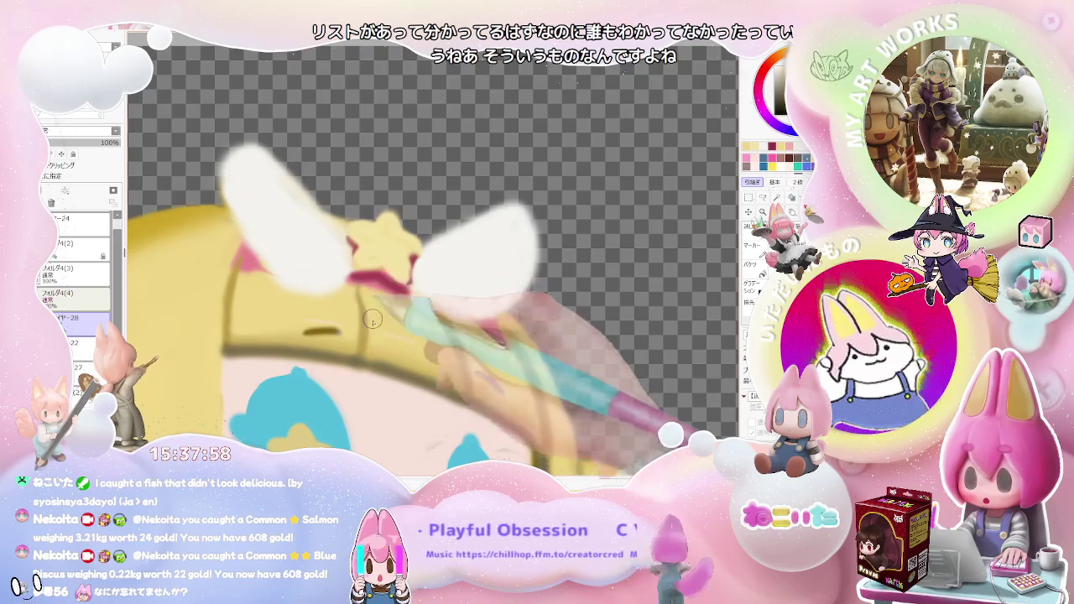
pyautogui.scroll(-1, 369, 306)
pyautogui.scroll(-2, 506, 376)
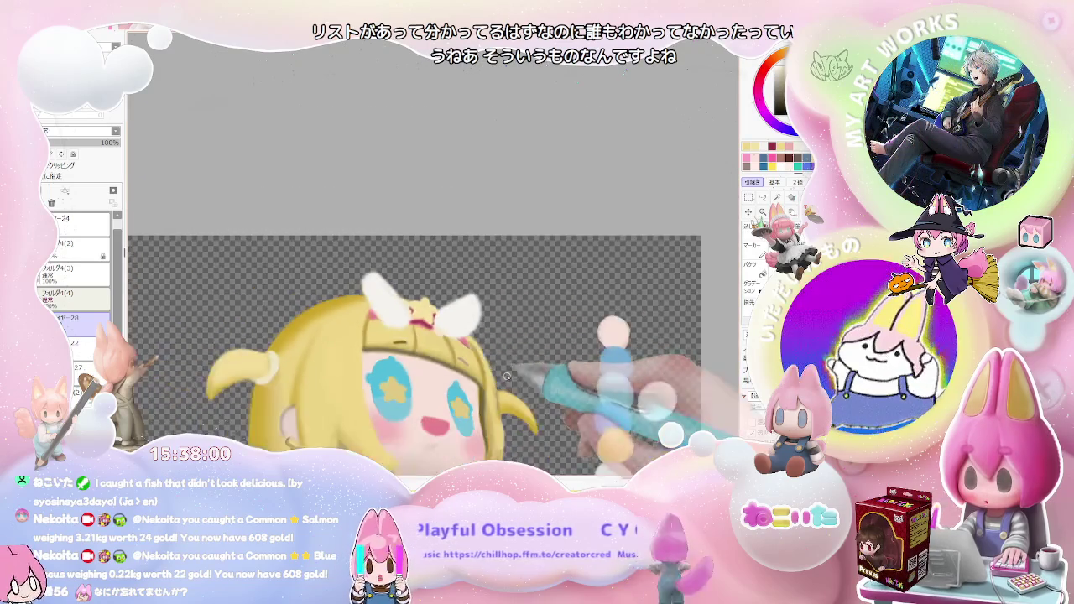
pyautogui.moveTo(505, 376); pyautogui.dragTo(433, 367)
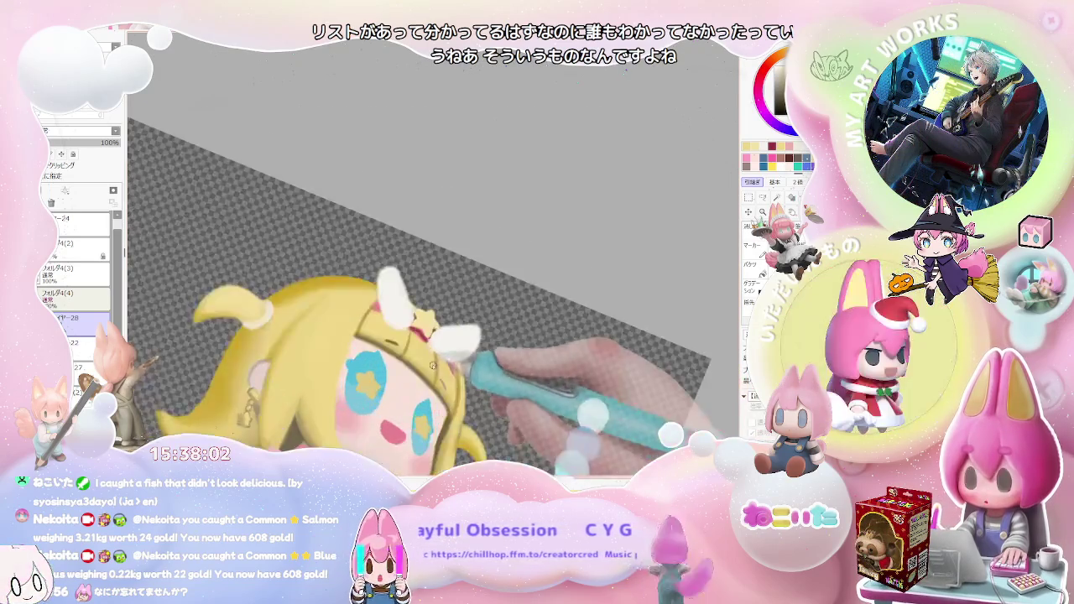
pyautogui.scroll(1, 433, 364)
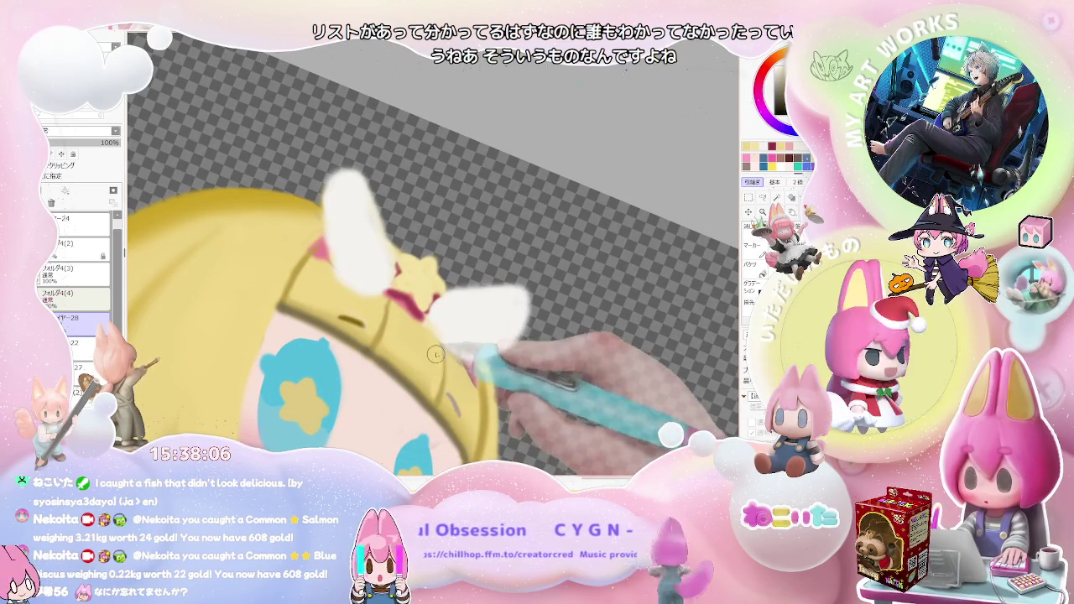
# Rotate the canvas and scroll around the white wing ornaments beside the headband star
pyautogui.scroll(-2, 537, 376)
pyautogui.scroll(-2, 564, 379)
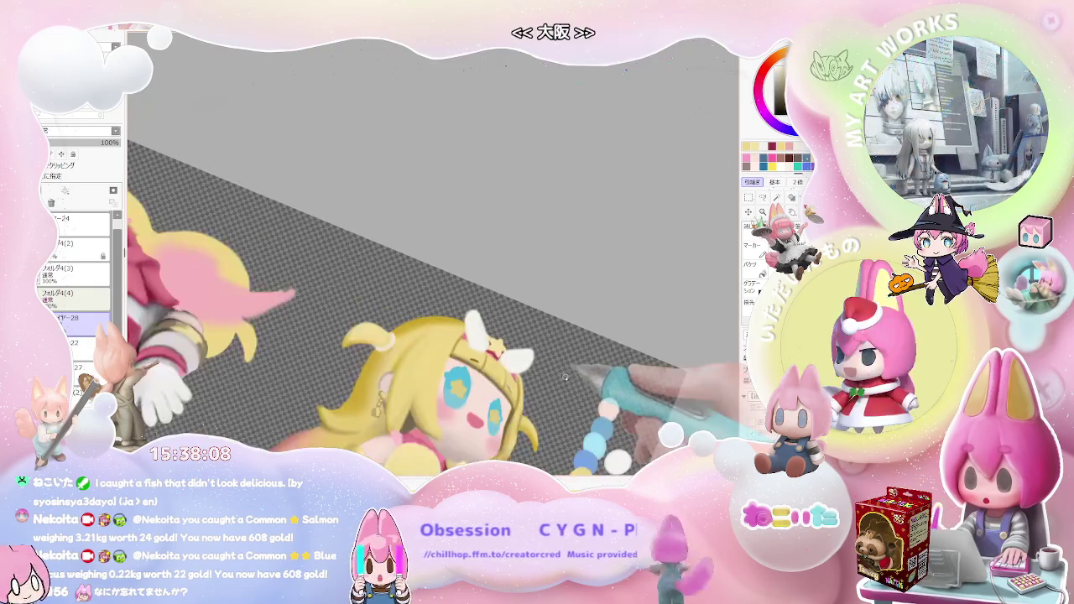
pyautogui.scroll(-1, 565, 379)
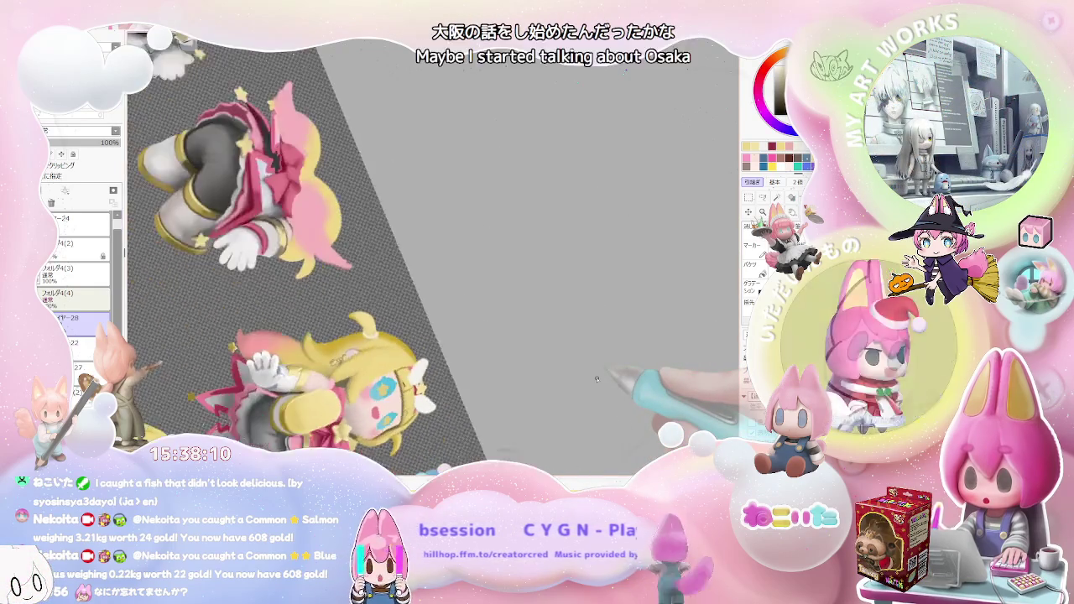
pyautogui.moveTo(596, 378); pyautogui.dragTo(394, 348)
pyautogui.scroll(3, 348, 382)
pyautogui.scroll(2, 340, 387)
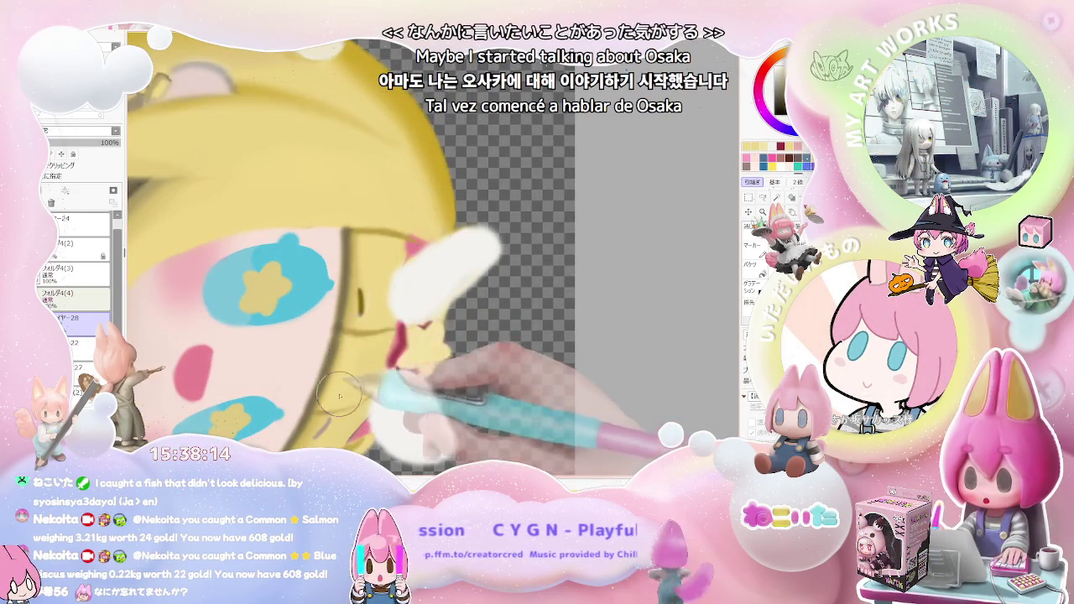
pyautogui.scroll(-2, 335, 412)
pyautogui.scroll(-2, 493, 409)
pyautogui.scroll(-2, 493, 410)
pyautogui.scroll(-1, 497, 407)
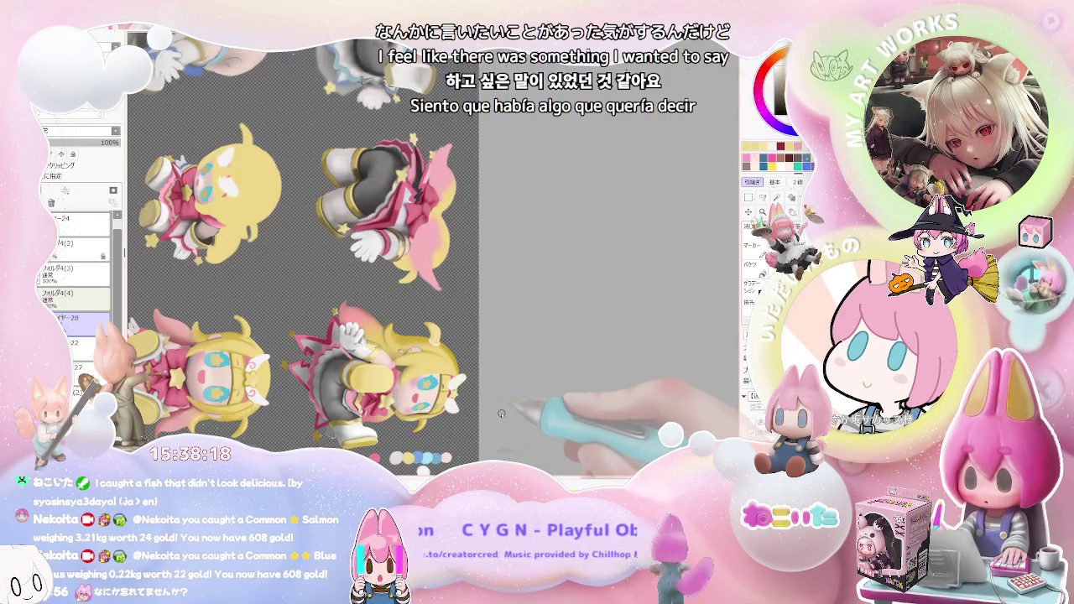
pyautogui.scroll(1, 495, 415)
pyautogui.scroll(2, 436, 402)
pyautogui.scroll(2, 395, 318)
pyautogui.scroll(1, 393, 311)
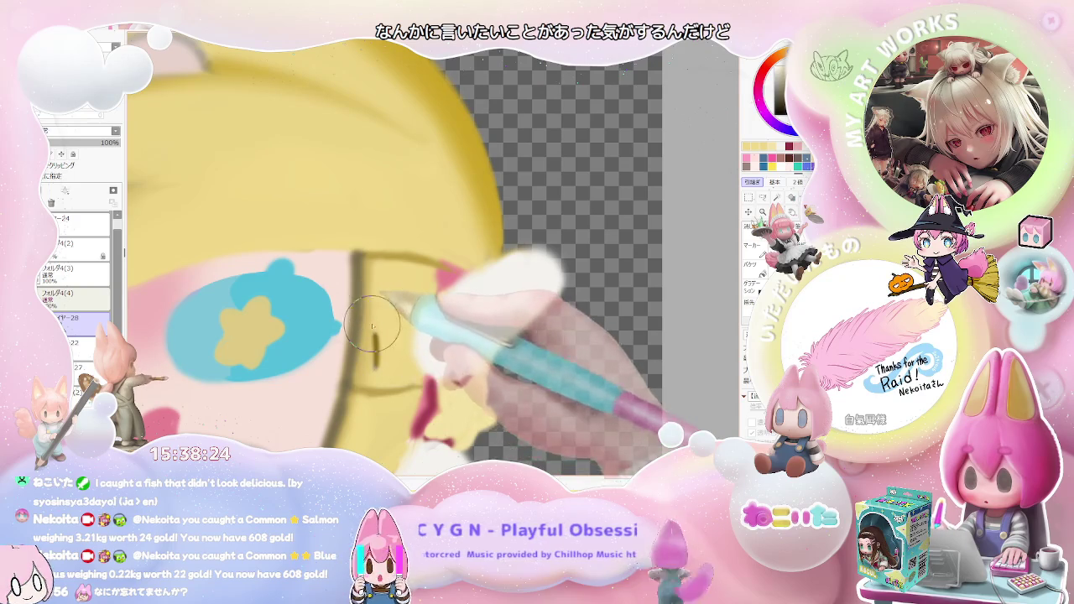
pyautogui.scroll(-2, 394, 302)
pyautogui.scroll(-1, 521, 380)
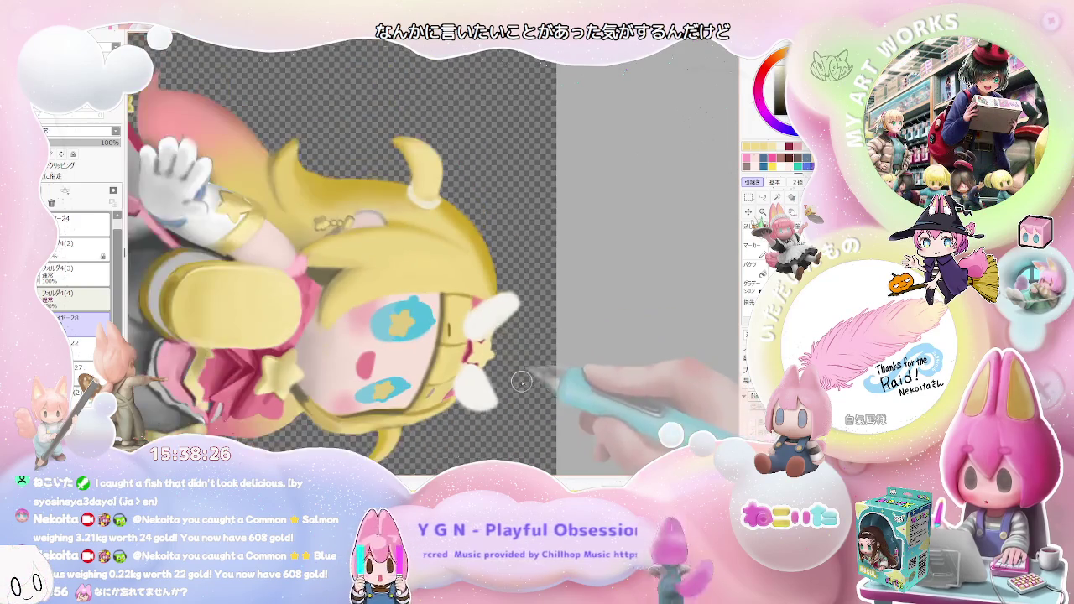
pyautogui.scroll(1, 498, 392)
pyautogui.scroll(1, 478, 386)
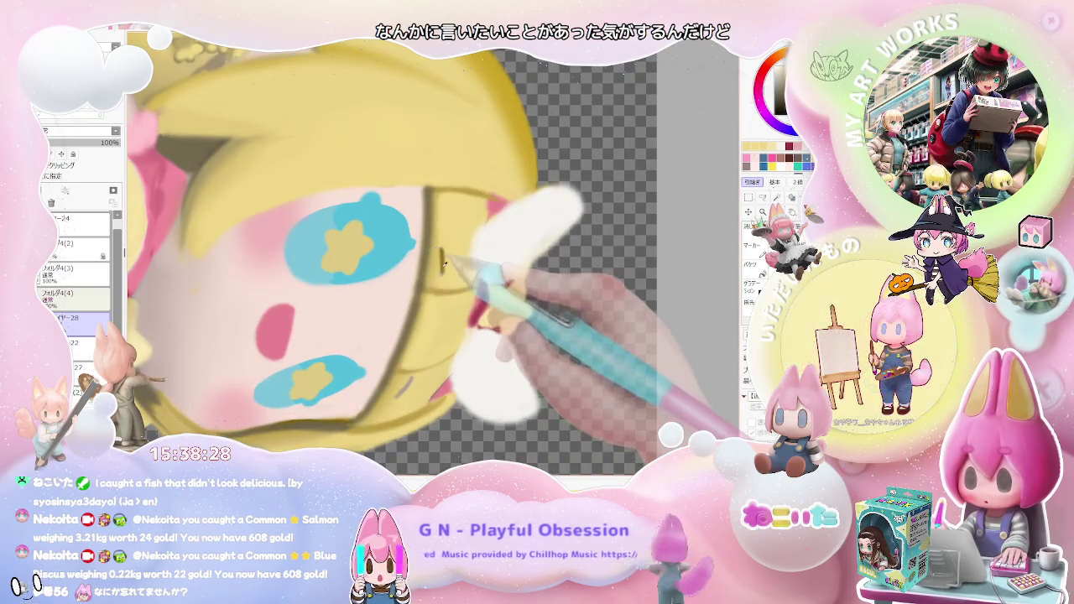
pyautogui.scroll(1, 399, 394)
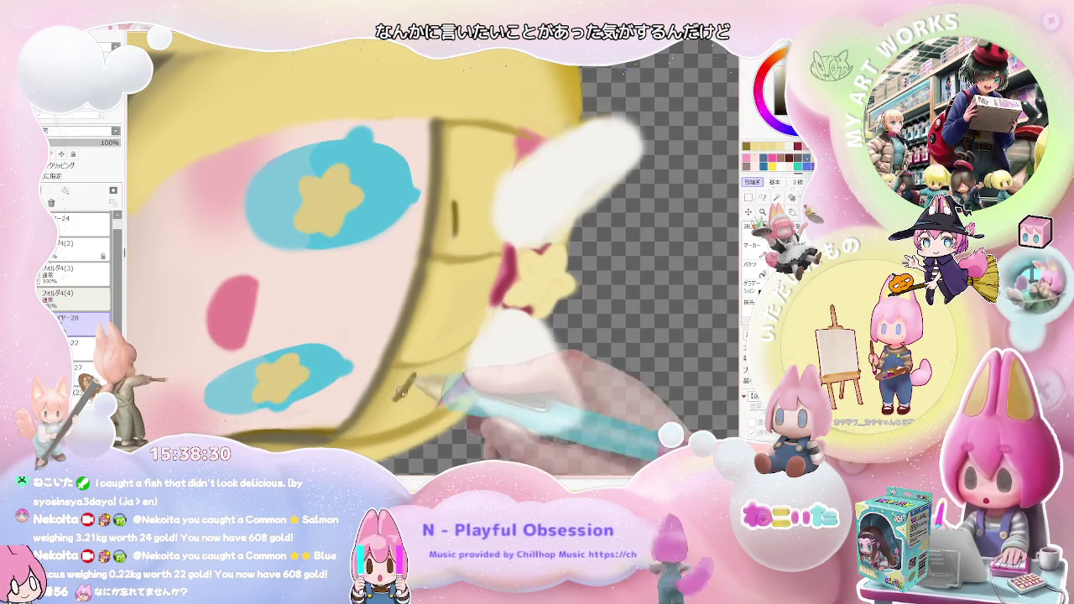
pyautogui.scroll(-1, 453, 378)
pyautogui.scroll(-1, 503, 383)
pyautogui.scroll(-1, 528, 388)
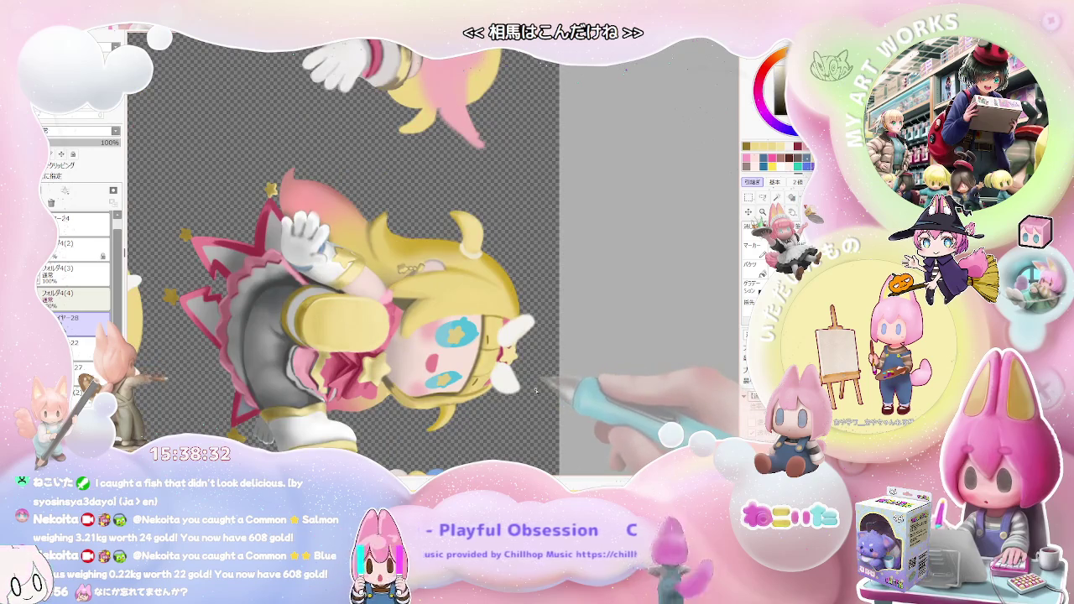
pyautogui.scroll(1, 536, 391)
pyautogui.scroll(1, 520, 391)
pyautogui.scroll(1, 498, 390)
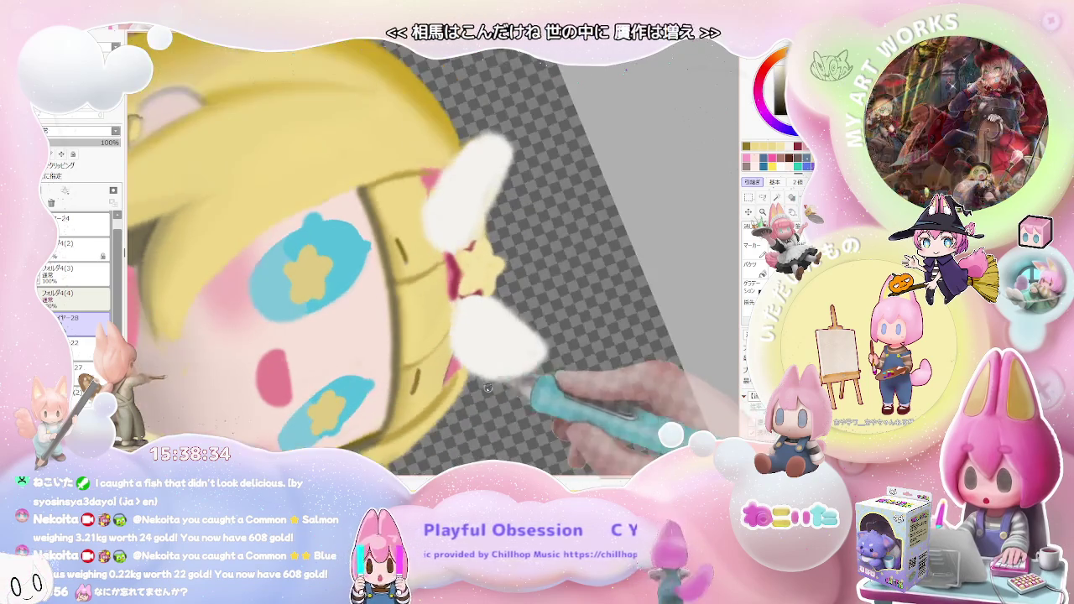
pyautogui.scroll(1, 499, 390)
pyautogui.scroll(-1, 421, 351)
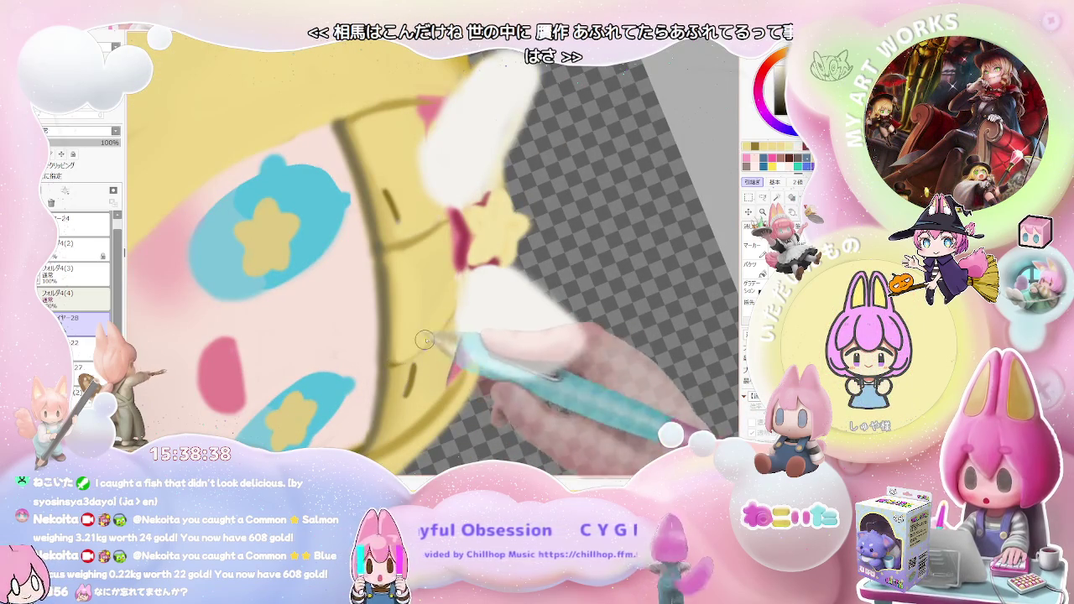
pyautogui.scroll(-2, 453, 359)
pyautogui.scroll(-1, 503, 369)
pyautogui.scroll(-1, 535, 377)
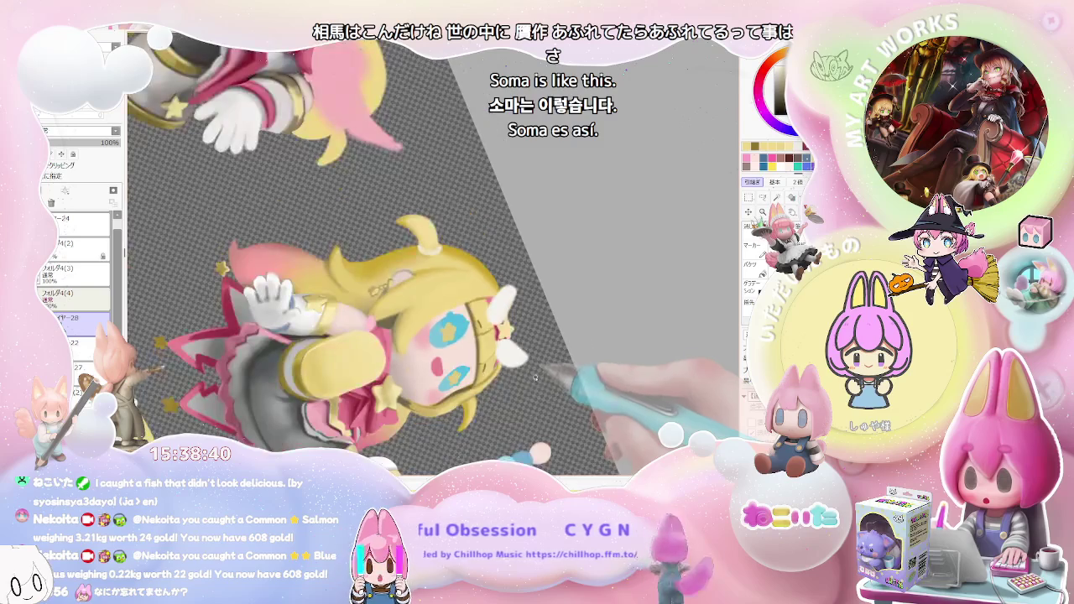
pyautogui.scroll(1, 539, 380)
pyautogui.scroll(2, 511, 361)
pyautogui.scroll(2, 478, 336)
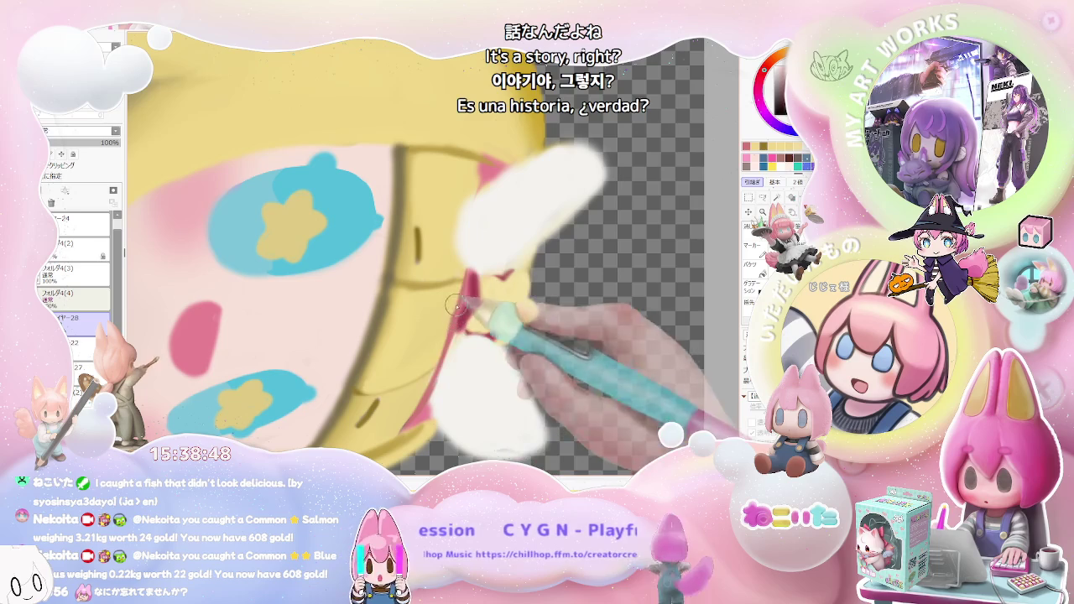
# Zoom between the face and all four character views, then reset the straightened view
pyautogui.hotkey('ctrl', '-')
pyautogui.hotkey('ctrl', '-')
pyautogui.hotkey('ctrl', '-')
pyautogui.hotkey('ctrl', '-')
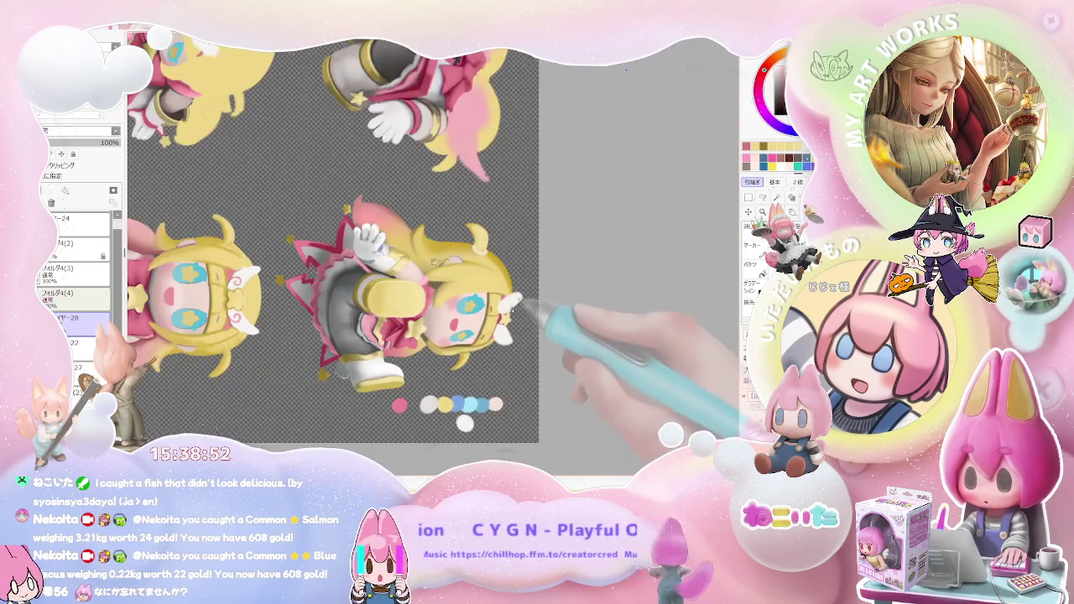
pyautogui.hotkey('ctrl', '+')
pyautogui.hotkey('ctrl', '+')
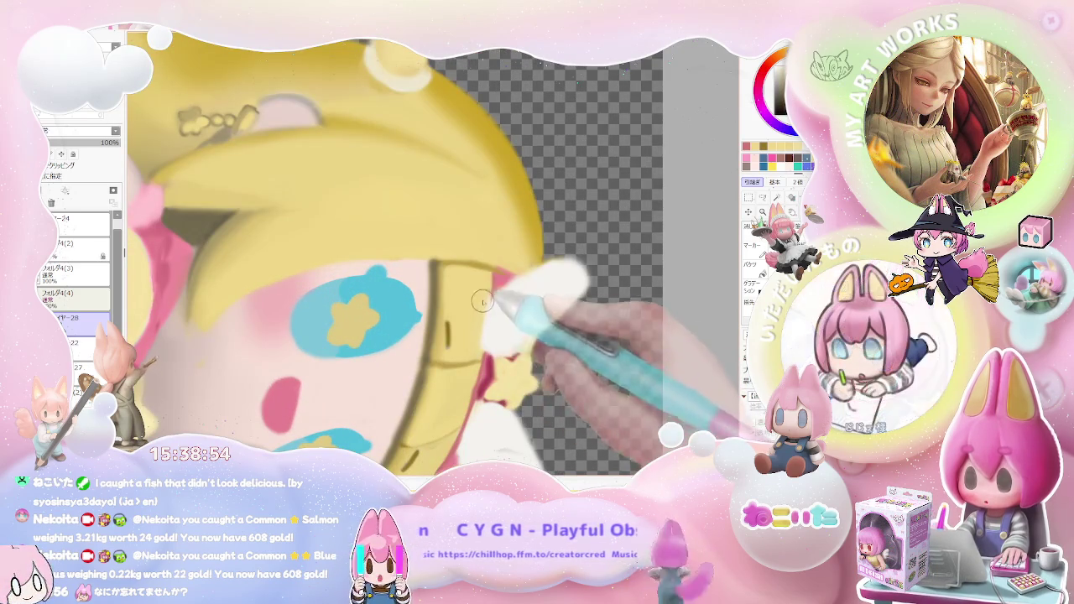
pyautogui.hotkey('ctrl', '-')
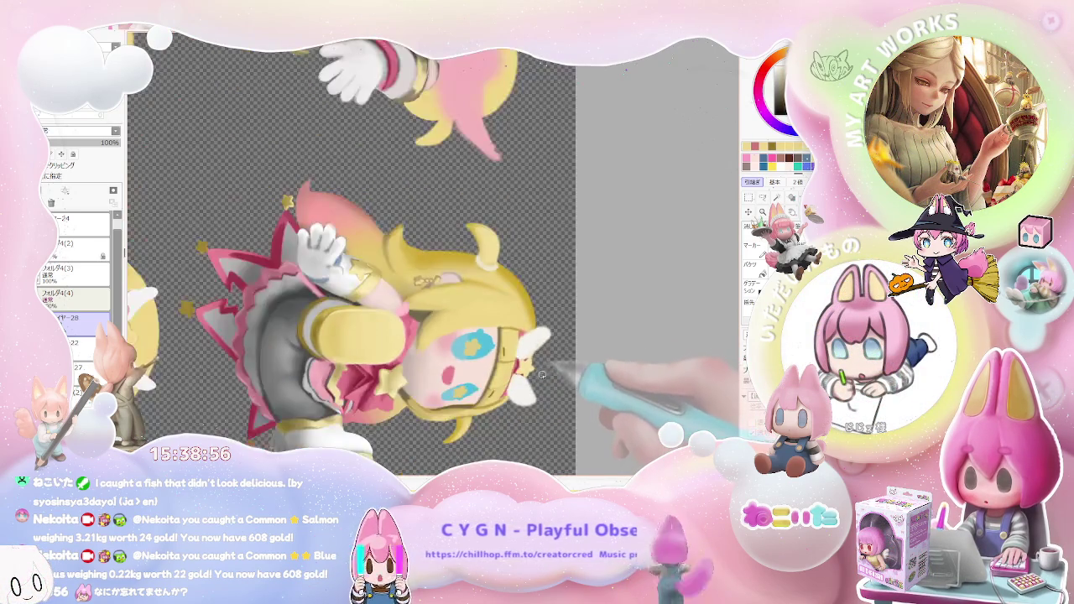
pyautogui.hotkey('ctrl', '+')
pyautogui.hotkey('ctrl', '+')
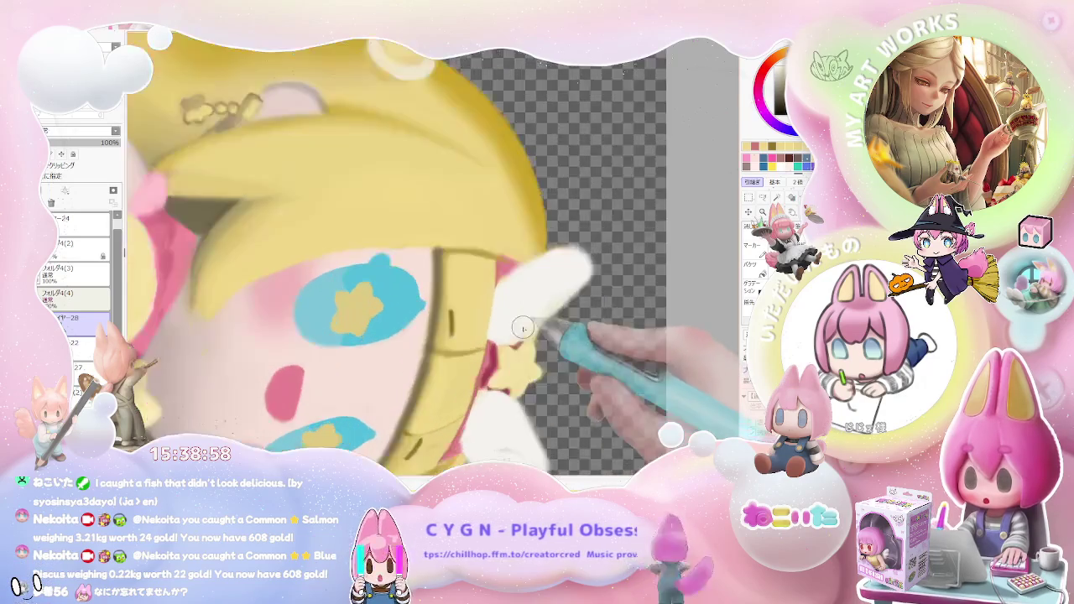
pyautogui.hotkey('ctrl', '+')
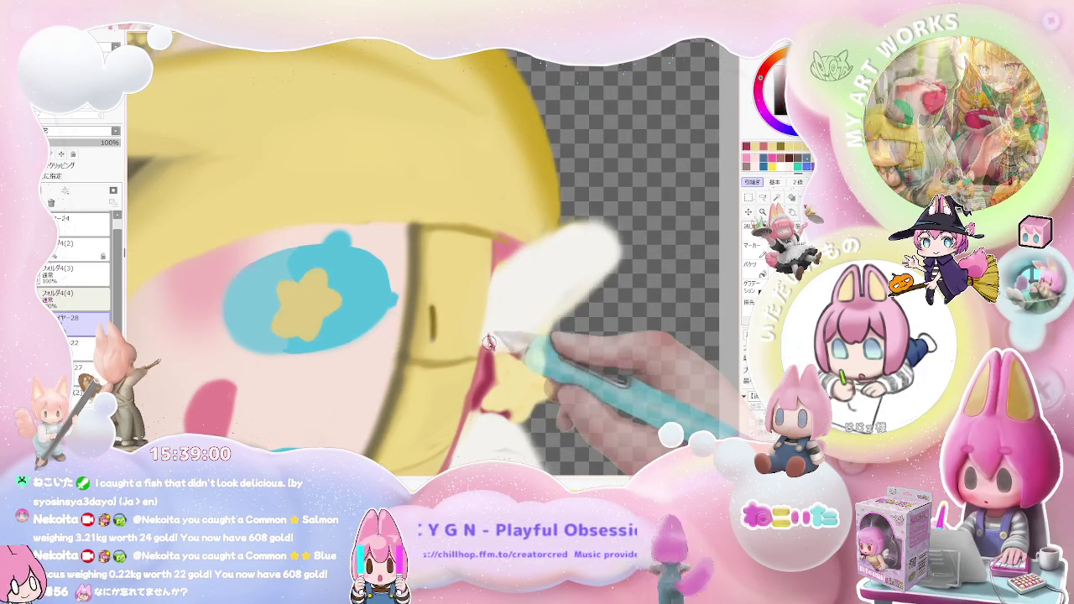
pyautogui.hotkey('ctrl', '-')
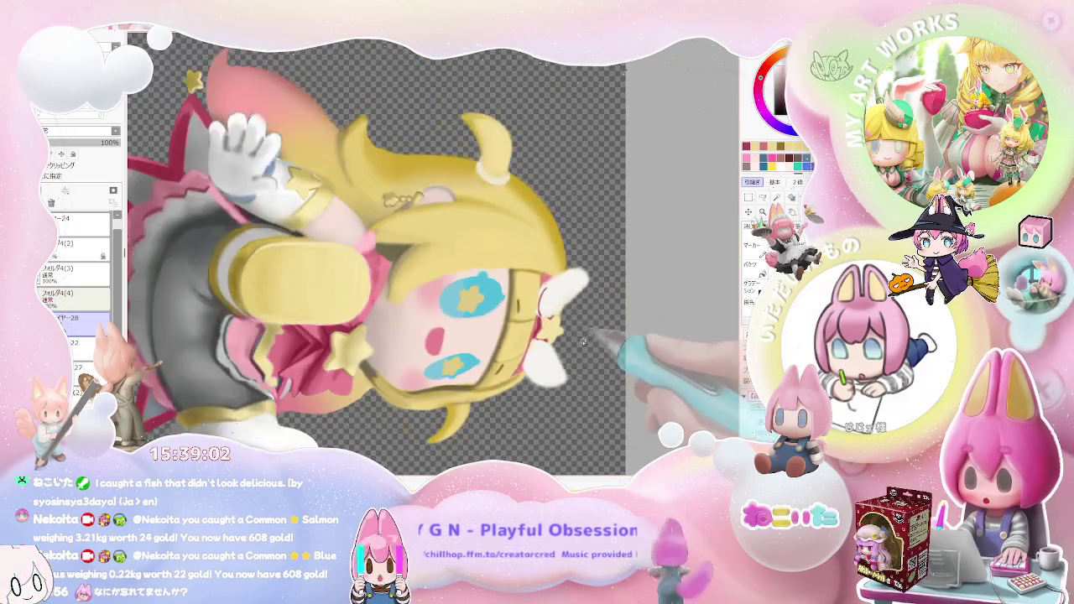
pyautogui.hotkey('ctrl', '+')
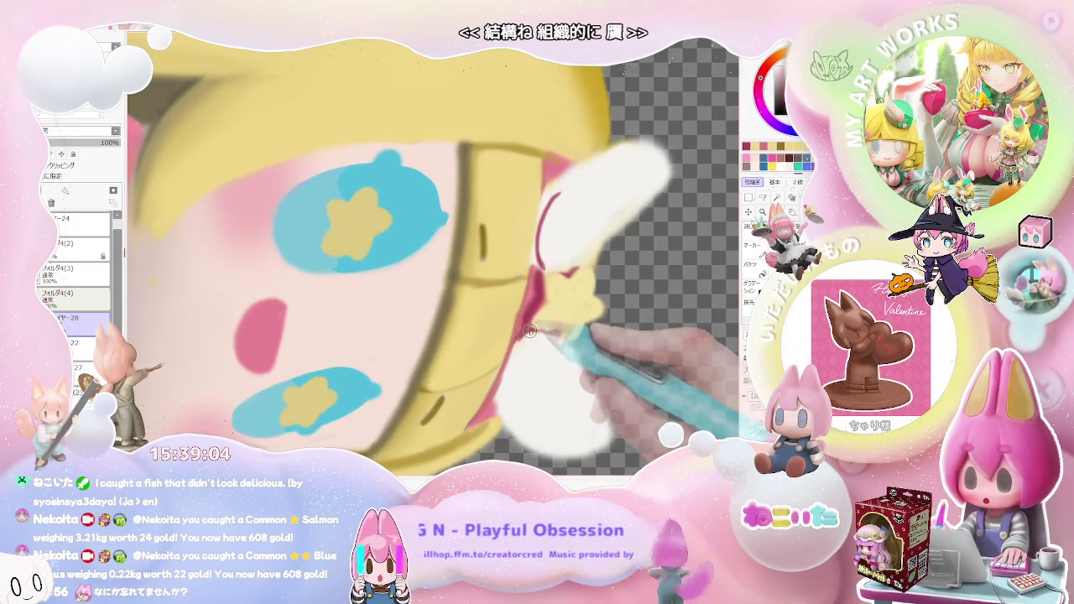
pyautogui.hotkey('ctrl', '-')
pyautogui.hotkey('ctrl', '-')
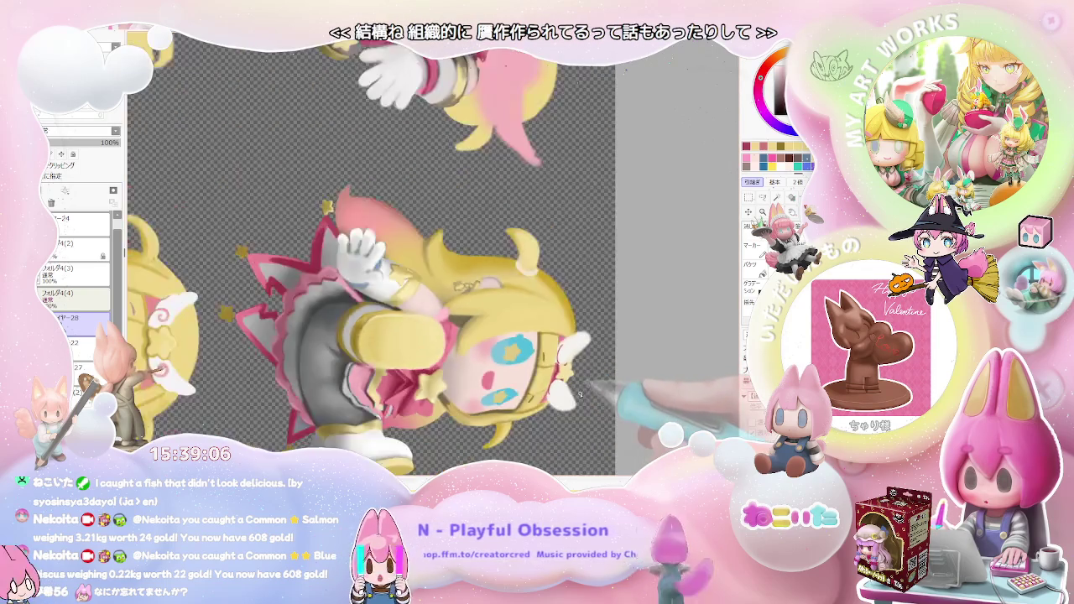
pyautogui.hotkey('ctrl', '-')
pyautogui.hotkey('ctrl', '+')
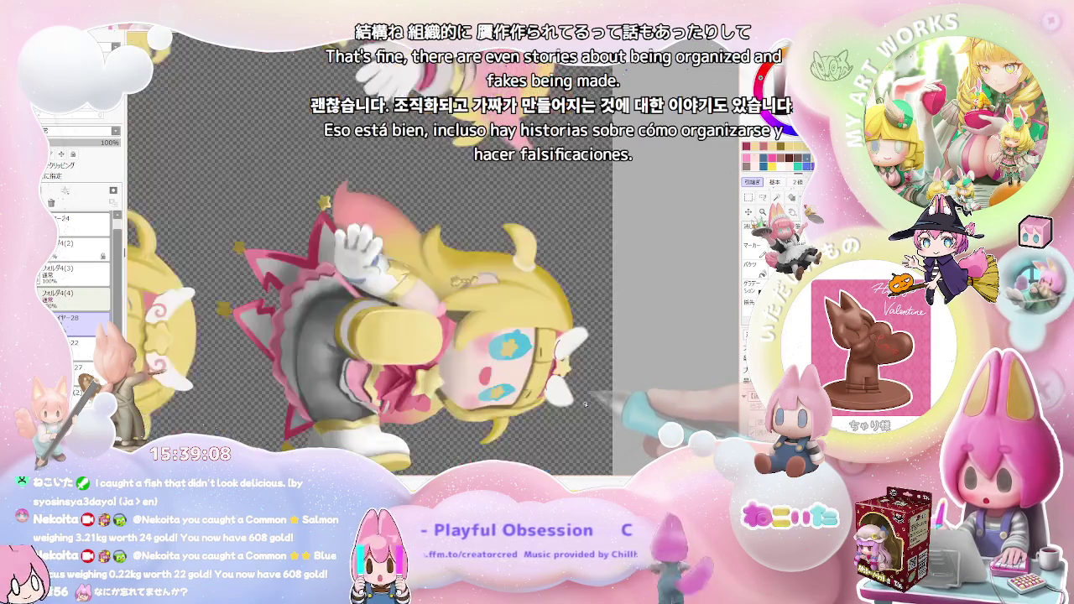
pyautogui.hotkey('ctrl', '+')
pyautogui.hotkey('ctrl', '+')
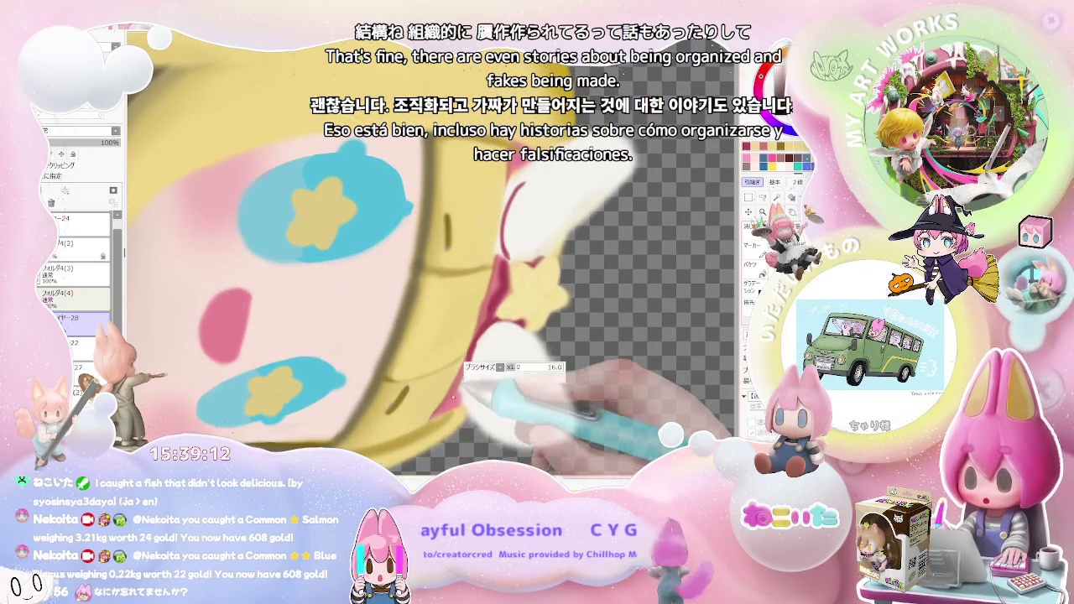
pyautogui.hotkey('ctrl', '-')
pyautogui.hotkey('ctrl', '-')
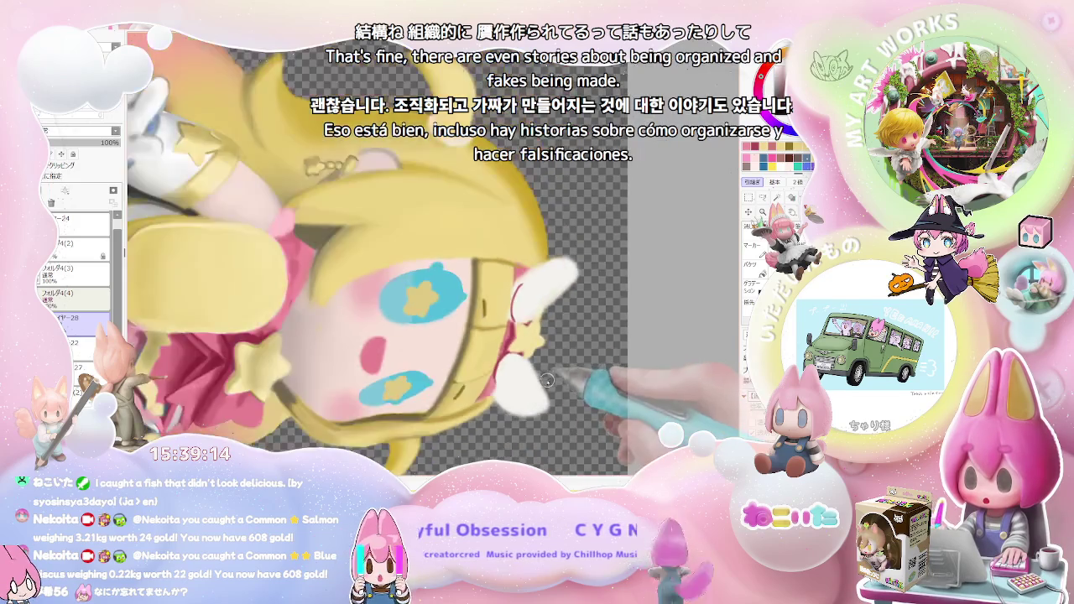
pyautogui.hotkey('ctrl', '-')
pyautogui.hotkey('ctrl', '-')
pyautogui.press('Home')
pyautogui.hotkey('ctrl', '-')
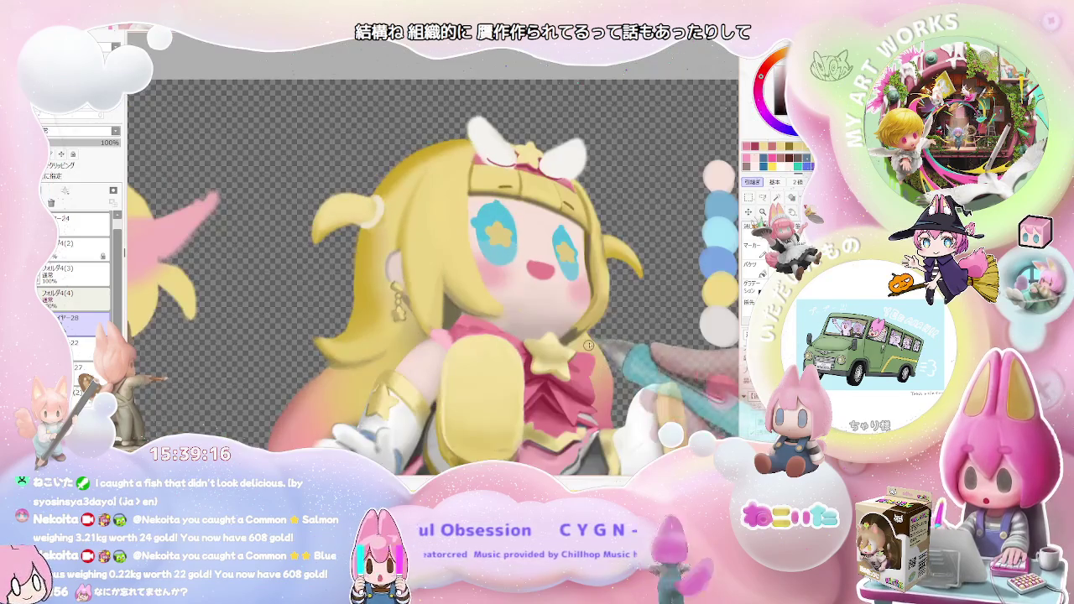
pyautogui.hotkey('ctrl', '-')
pyautogui.hotkey('ctrl', '-')
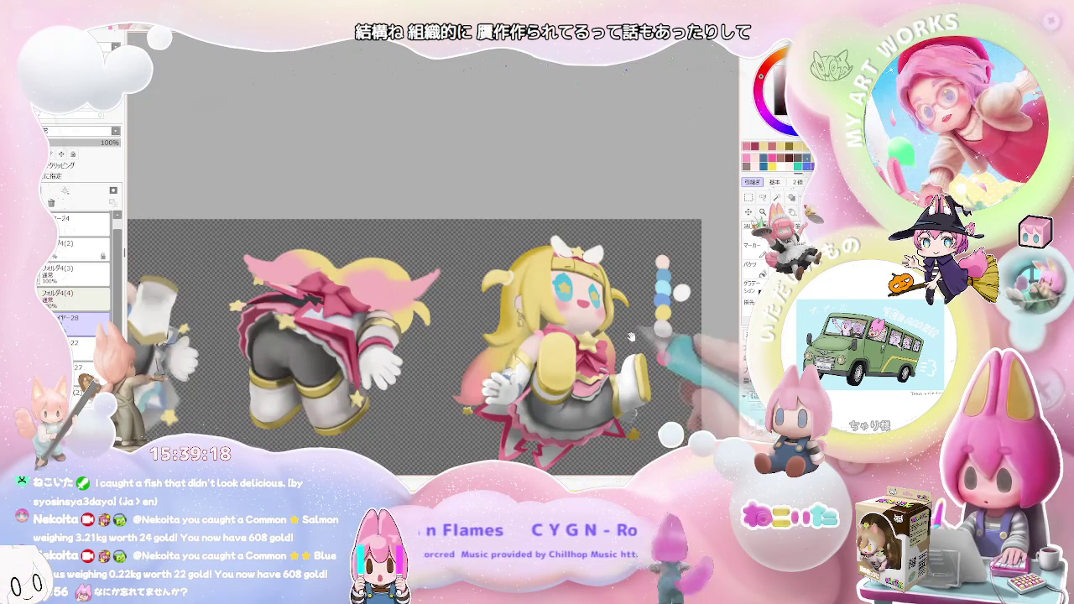
# Tilt the canvas slightly counterclockwise, zoom to the headband, and set brush size to 38
pyautogui.press('Delete')
pyautogui.hotkey('ctrl', '+')
pyautogui.hotkey('ctrl', '+')
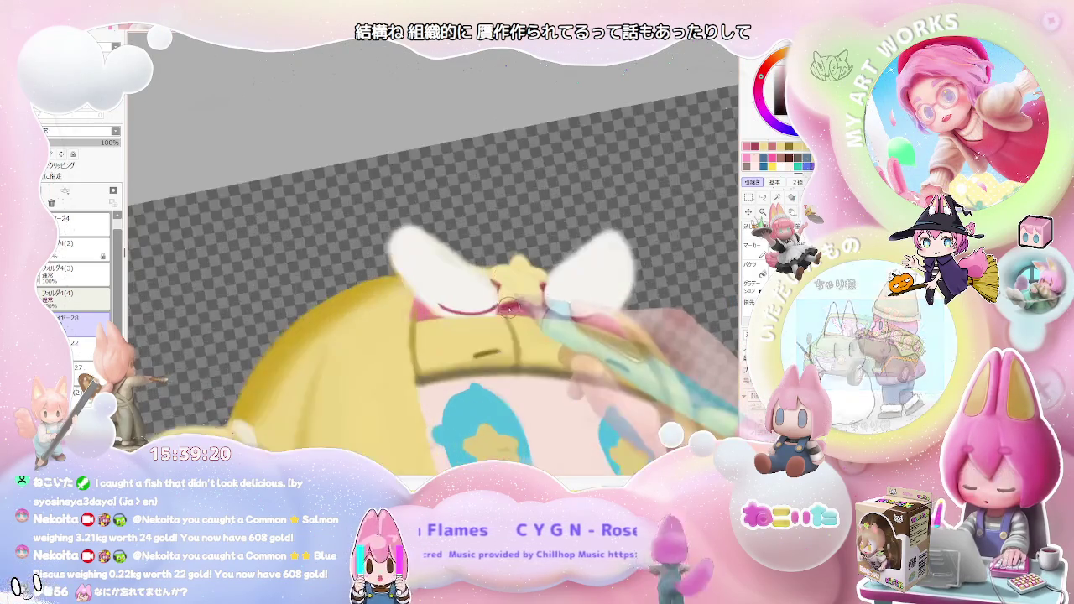
pyautogui.hotkey('ctrl', '+')
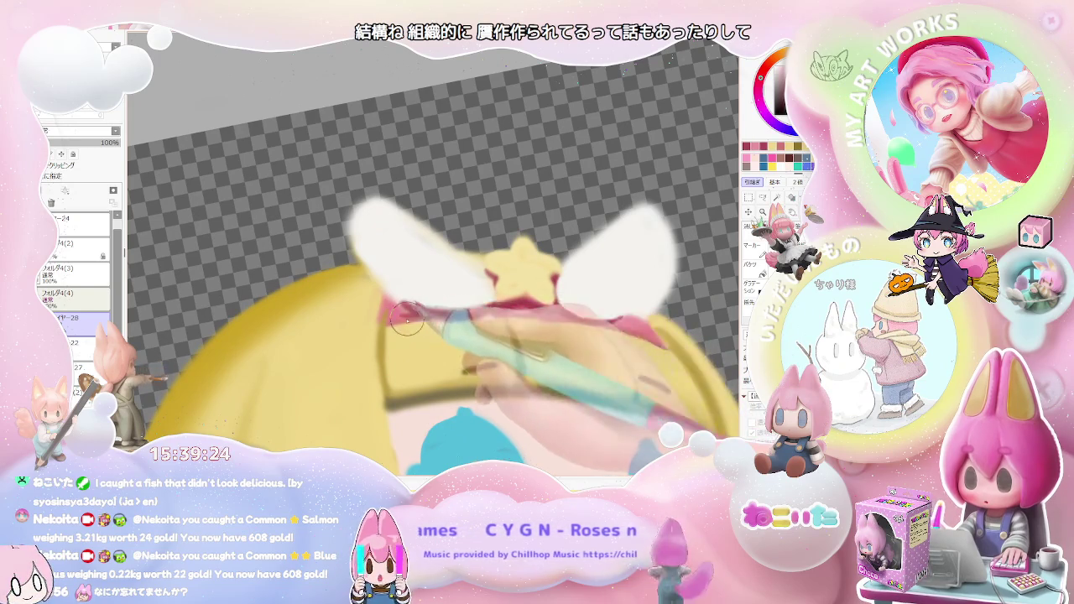
pyautogui.hotkey('ctrl', '-')
pyautogui.hotkey('ctrl', '-')
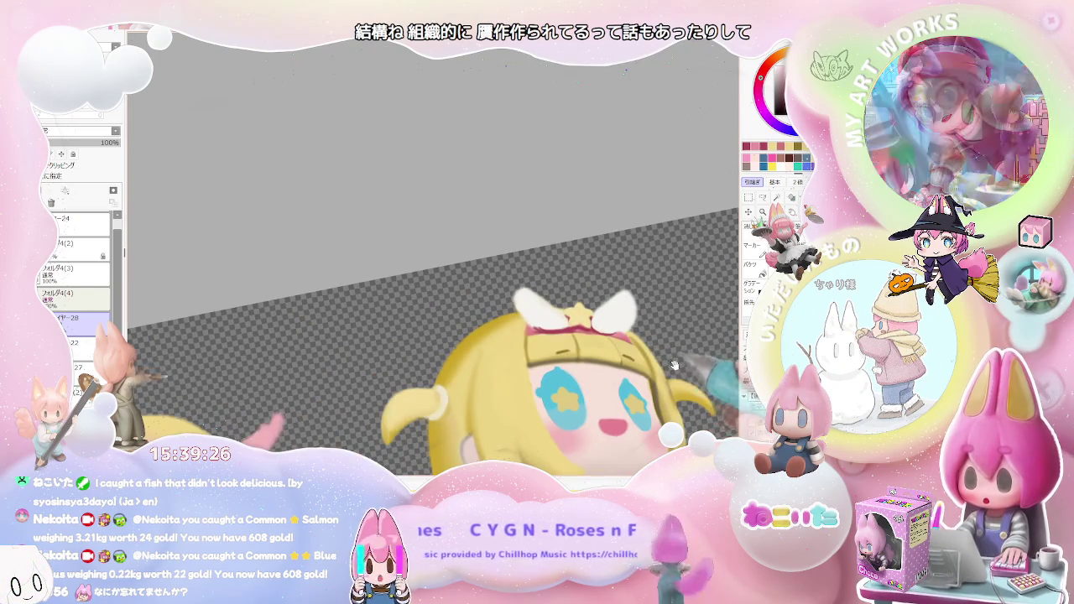
pyautogui.hotkey('ctrl', '-')
pyautogui.hotkey('ctrl', '-')
pyautogui.hotkey('ctrl', '+')
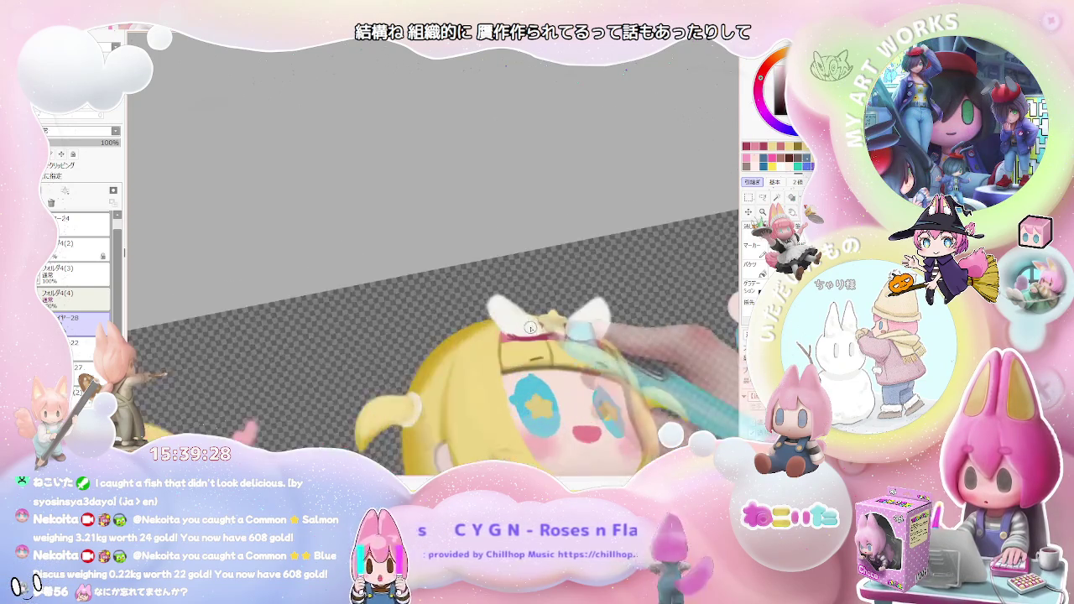
pyautogui.hotkey('ctrl', '+')
pyautogui.moveTo(493, 345); pyautogui.dragTo(472, 351)
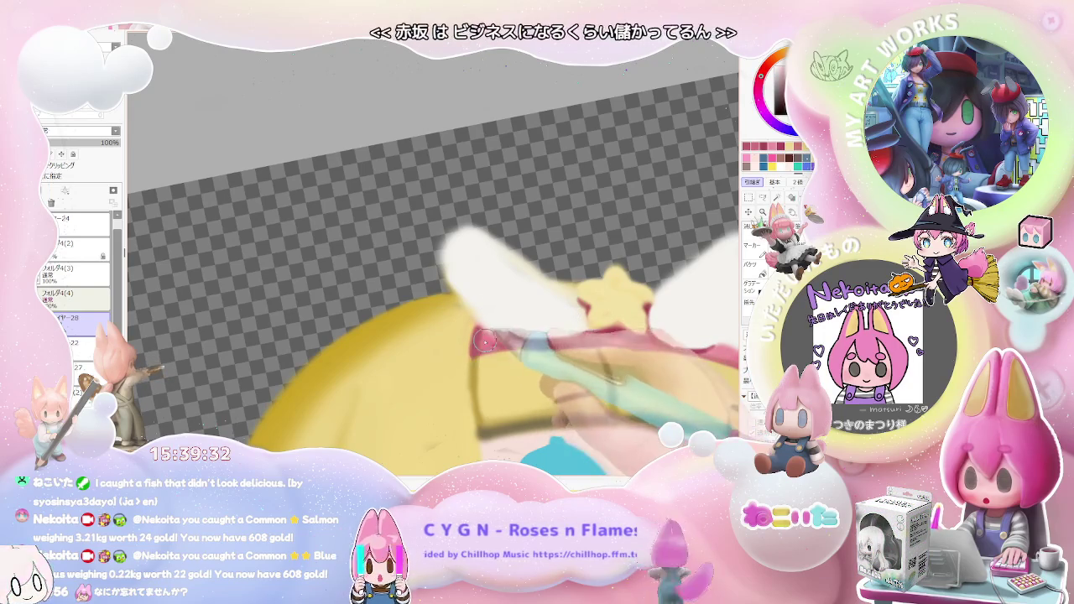
# Straighten the tilted view and scroll over the headband area beneath the star
pyautogui.scroll(-2, 485, 343)
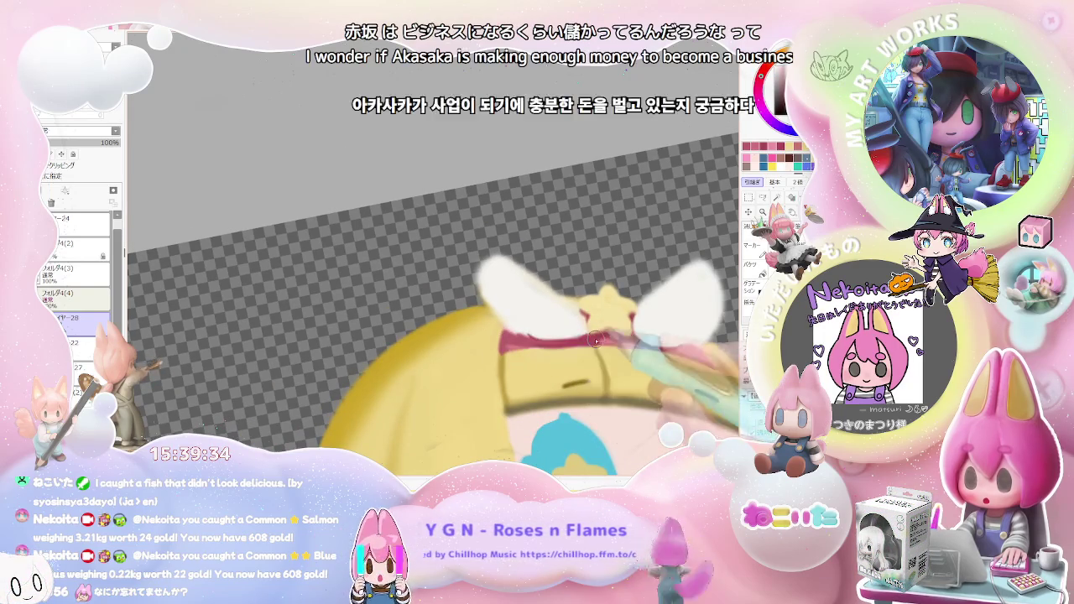
pyautogui.scroll(-2, 720, 349)
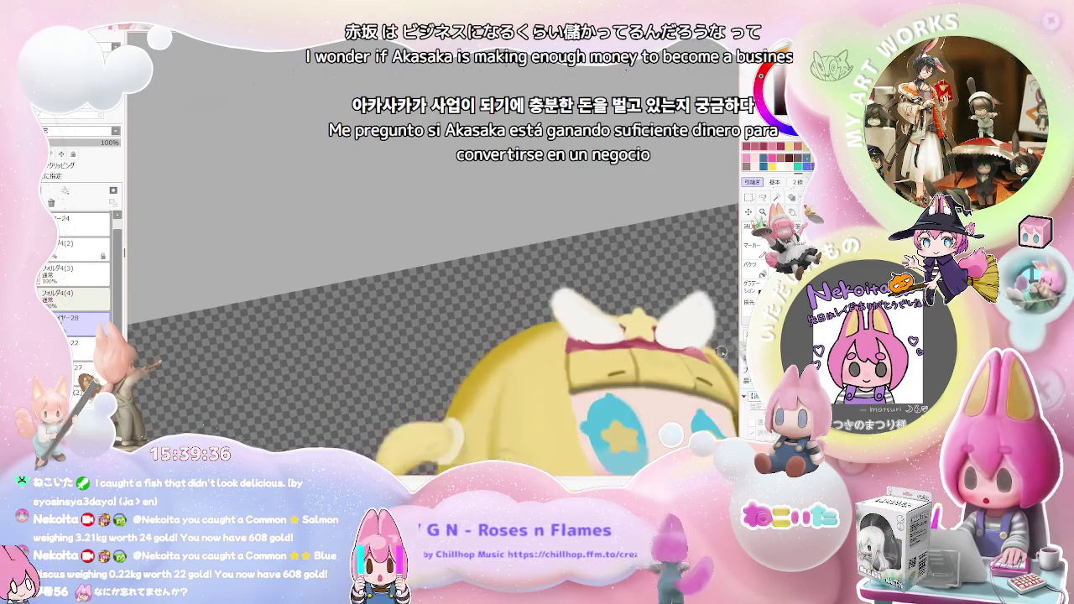
pyautogui.scroll(-1, 717, 351)
pyautogui.scroll(-2, 663, 359)
pyautogui.scroll(-2, 613, 367)
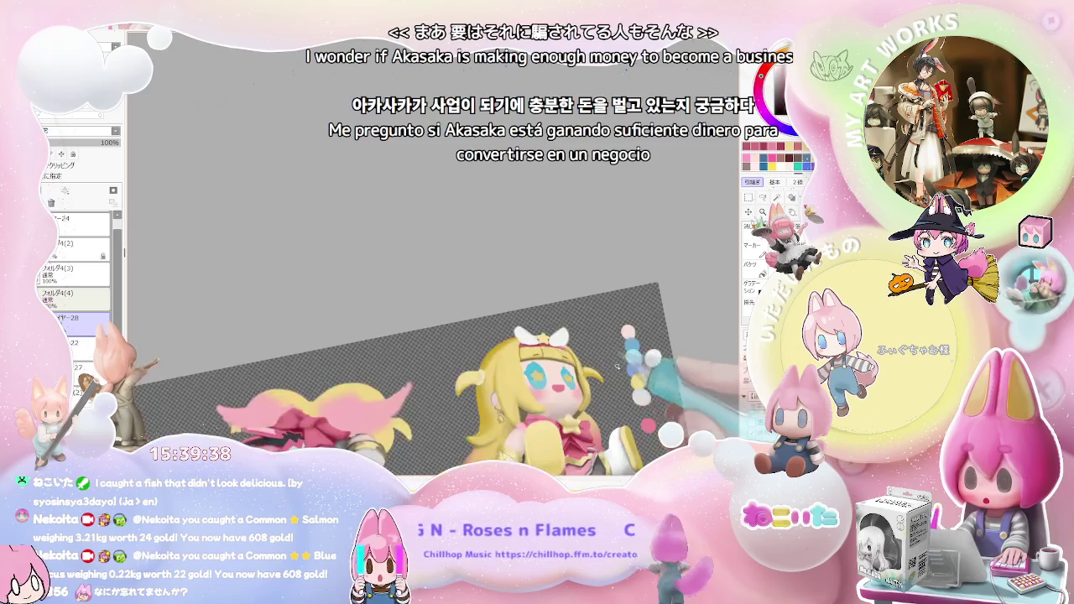
pyautogui.press('Home')
pyautogui.scroll(1, 630, 374)
pyautogui.scroll(1, 604, 369)
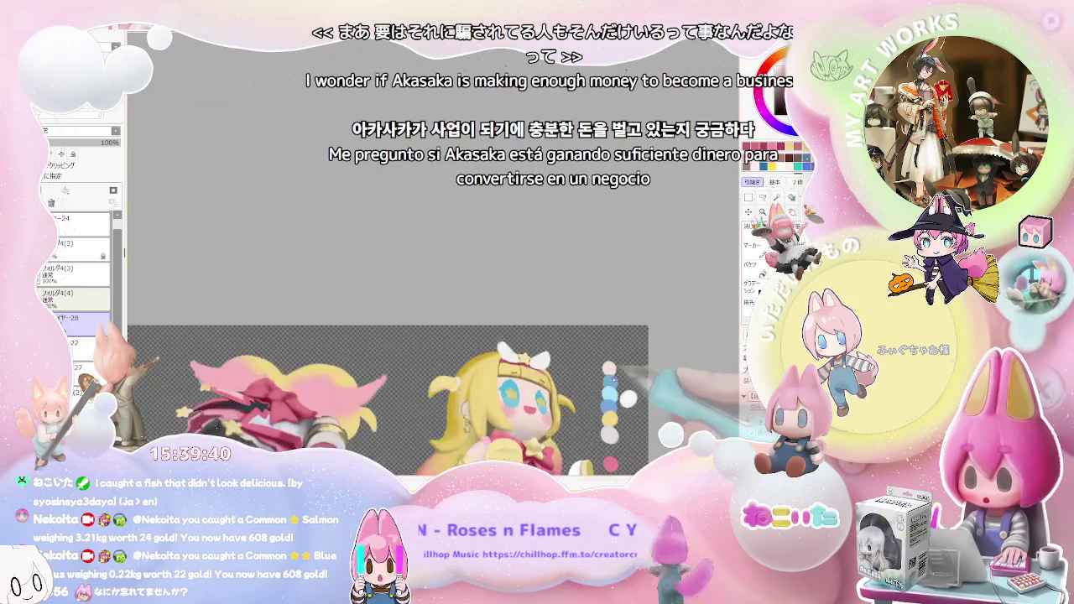
pyautogui.scroll(1, 570, 365)
pyautogui.scroll(1, 517, 360)
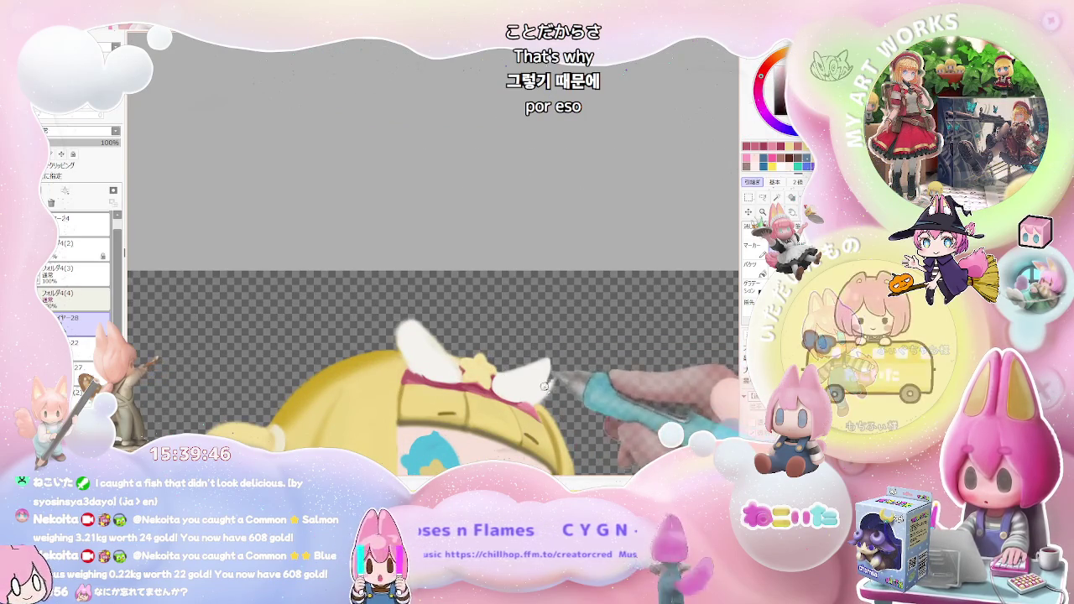
pyautogui.scroll(1, 546, 367)
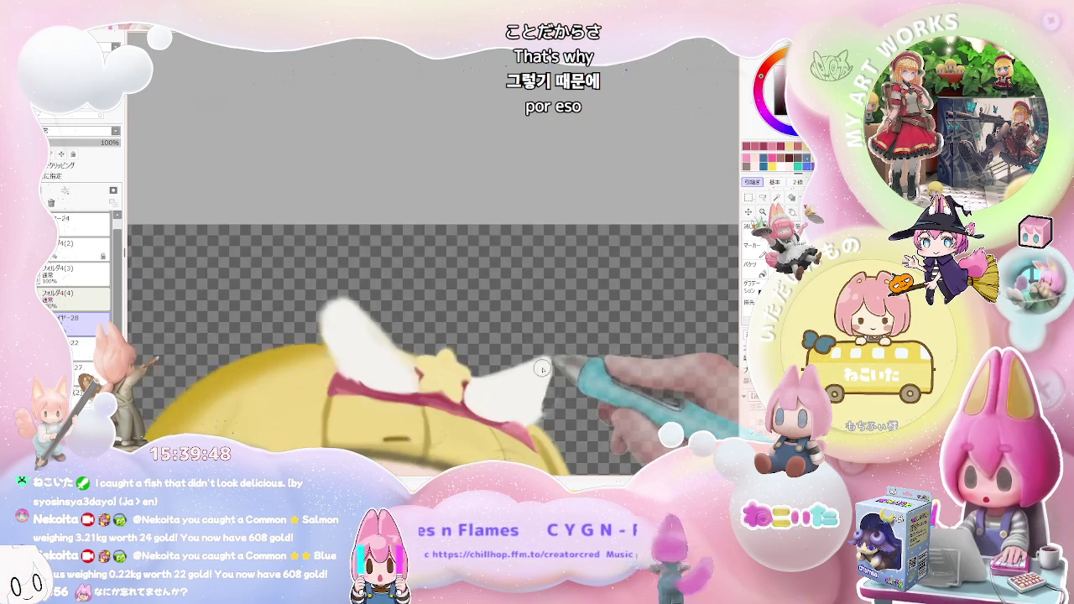